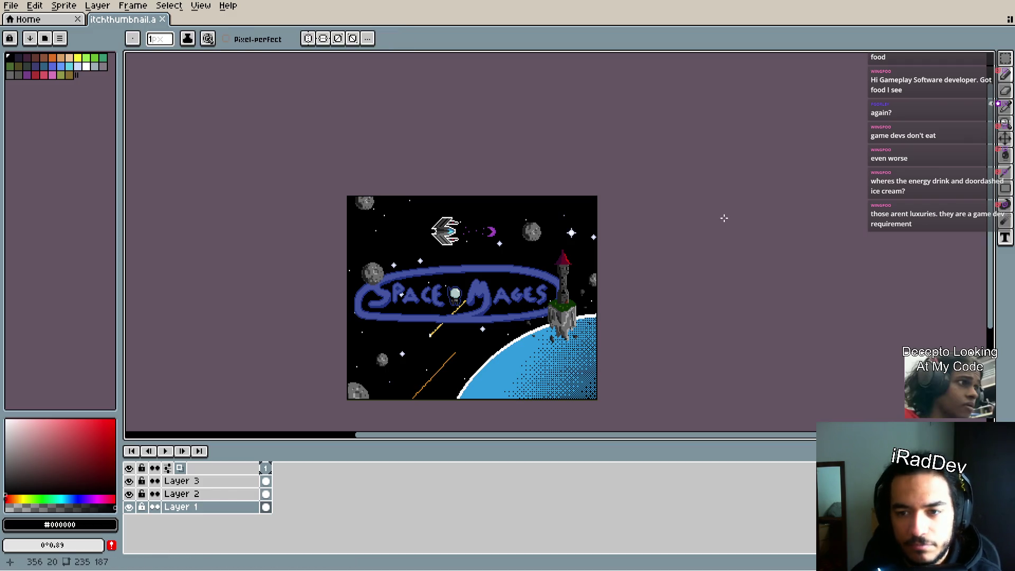
- Leave the Space Mages sketch in Aseprite and switch to the Godot editor's BaseMap scene
key("alt+Tab")
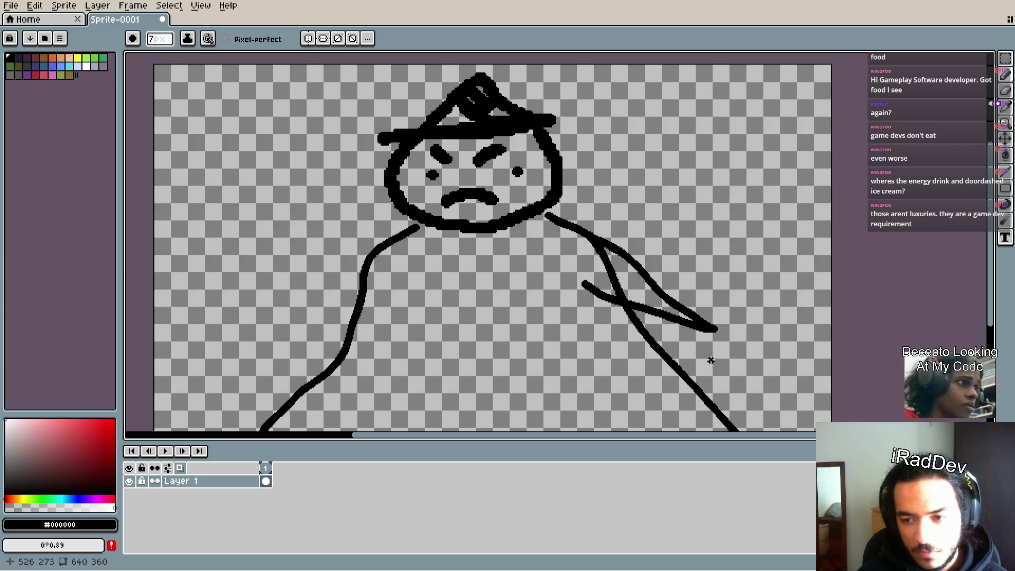
- Curve the right wing tip down, add a diagonal line across it, and thicken its outer edge
left_click_drag(715, 326, 701, 400)
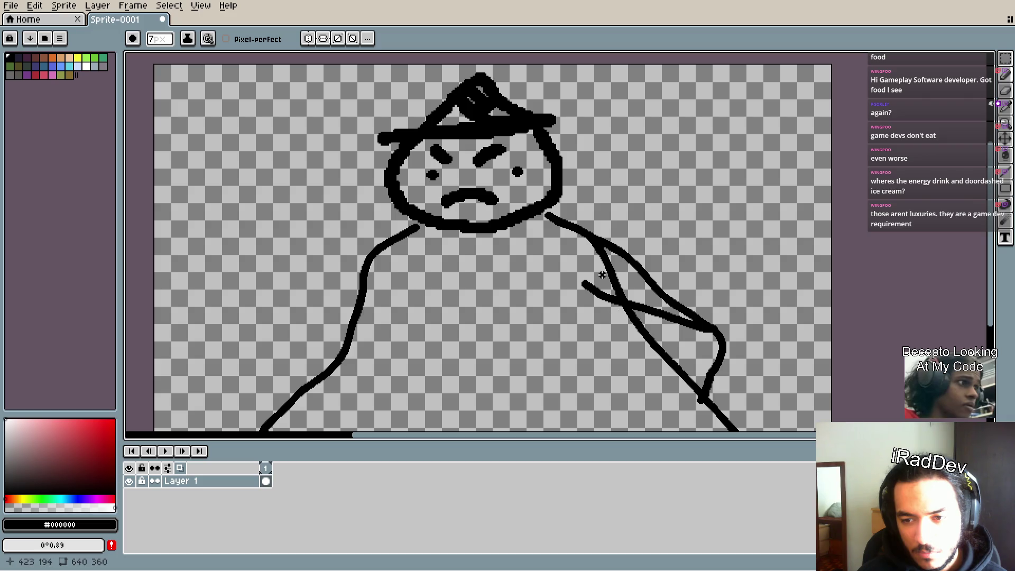
left_click_drag(587, 325, 702, 397)
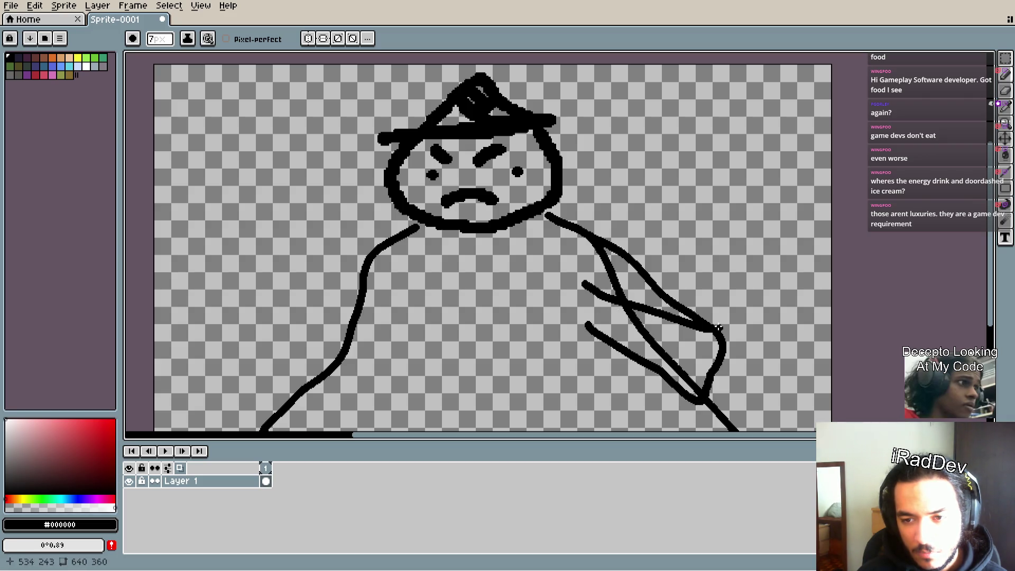
mouse_move(711, 329)
left_mouse_down()
mouse_move(724, 359)
mouse_move(711, 388)
mouse_move(719, 396)
mouse_move(701, 401)
mouse_move(726, 334)
mouse_move(629, 256)
left_mouse_up()
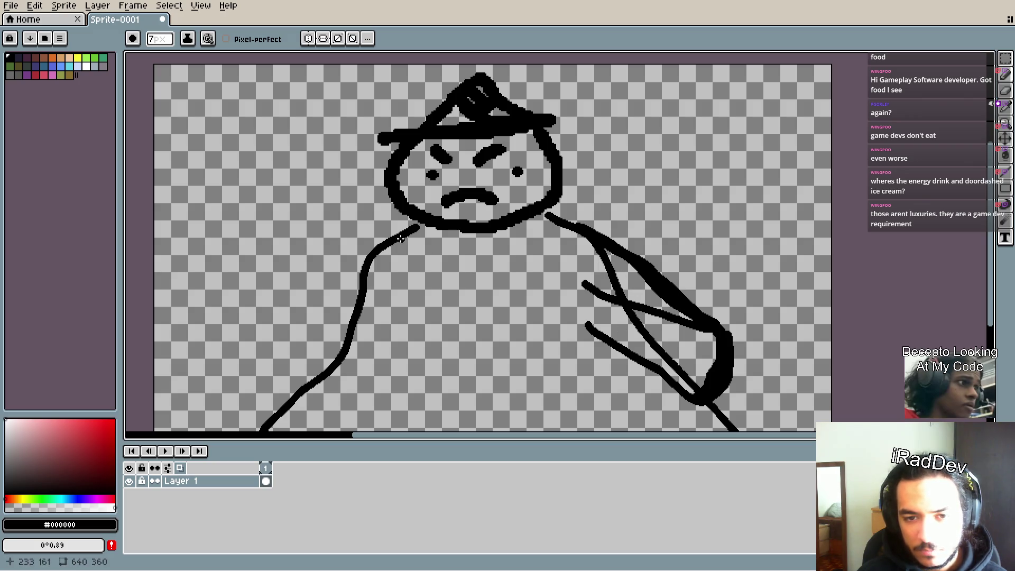
- Draw the left wing outline with a crossing stroke, removing the stray arm and overdrawn part
mouse_move(393, 228)
left_mouse_down()
mouse_move(340, 218)
mouse_move(312, 240)
left_mouse_up()
key("ctrl+z")
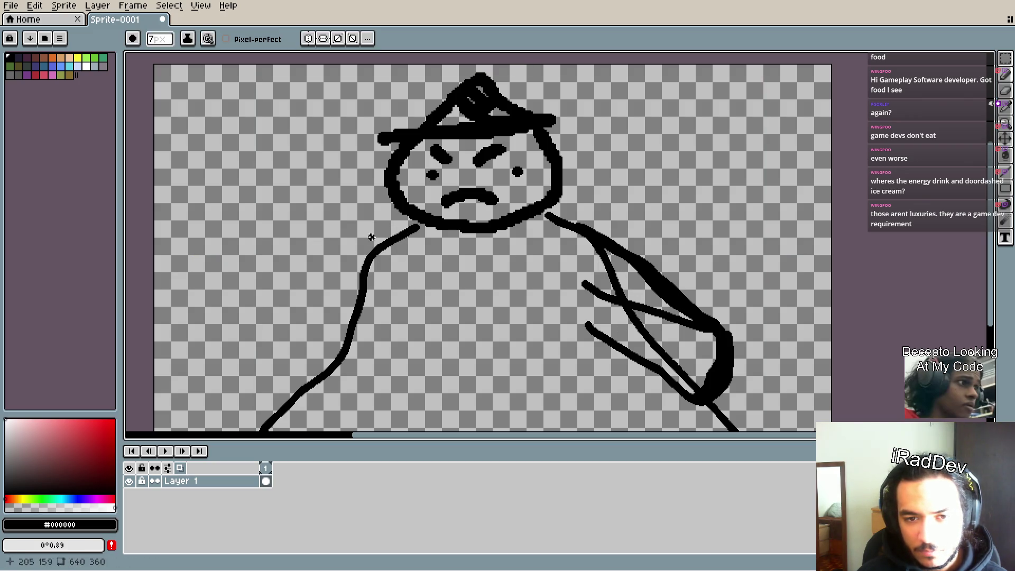
mouse_move(411, 230)
left_mouse_down()
mouse_move(332, 259)
mouse_move(268, 314)
mouse_move(270, 390)
mouse_move(440, 350)
mouse_move(456, 335)
left_mouse_up()
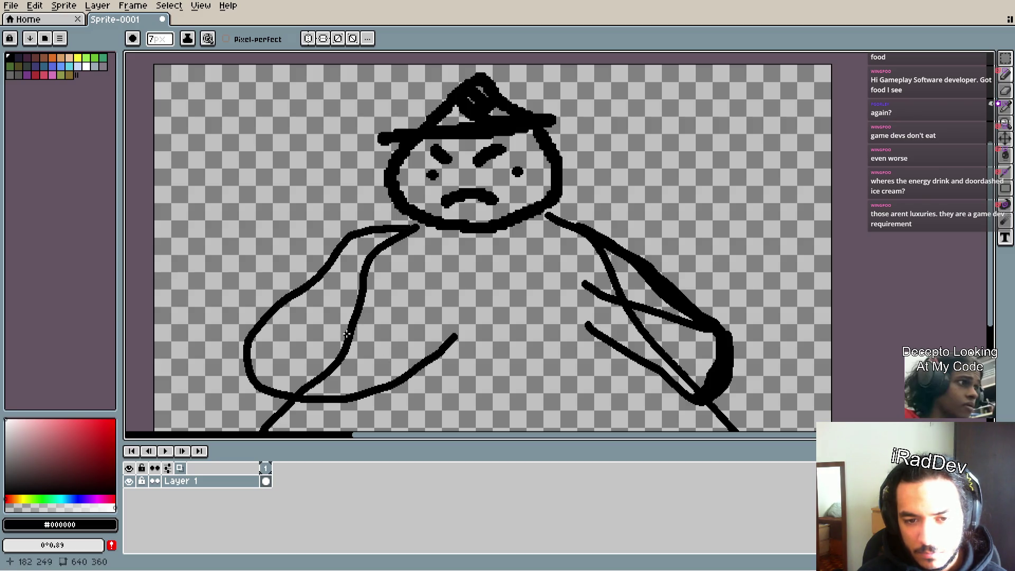
left_click_drag(397, 300, 317, 339)
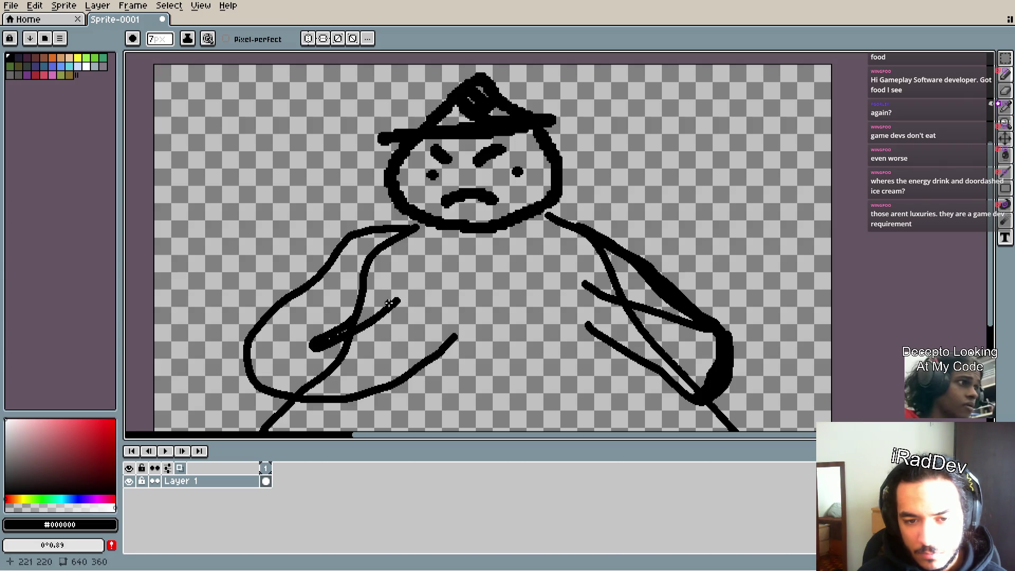
key("ctrl+z")
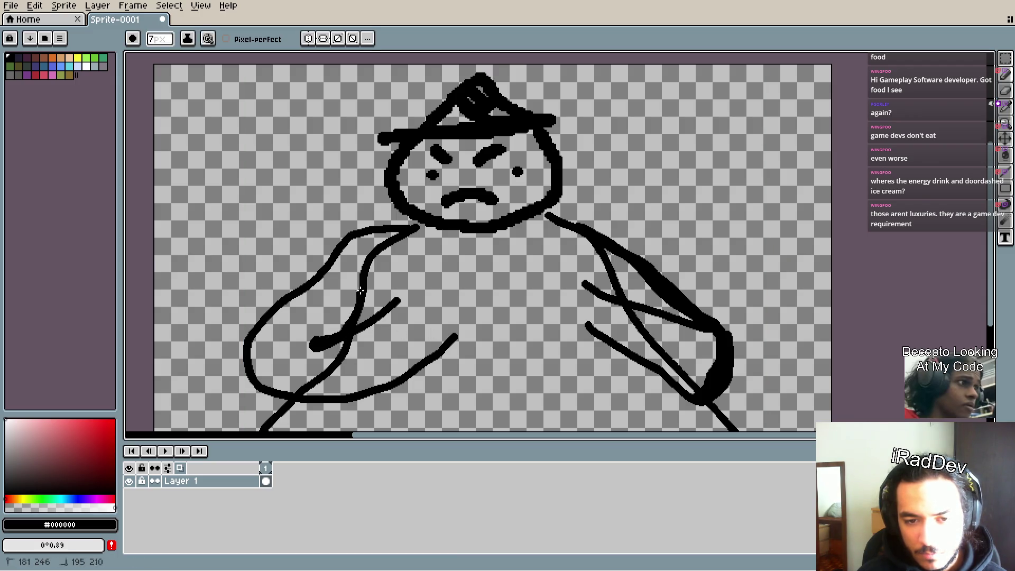
scroll(402, 328, "down", 1)
scroll(426, 338, "up", 1)
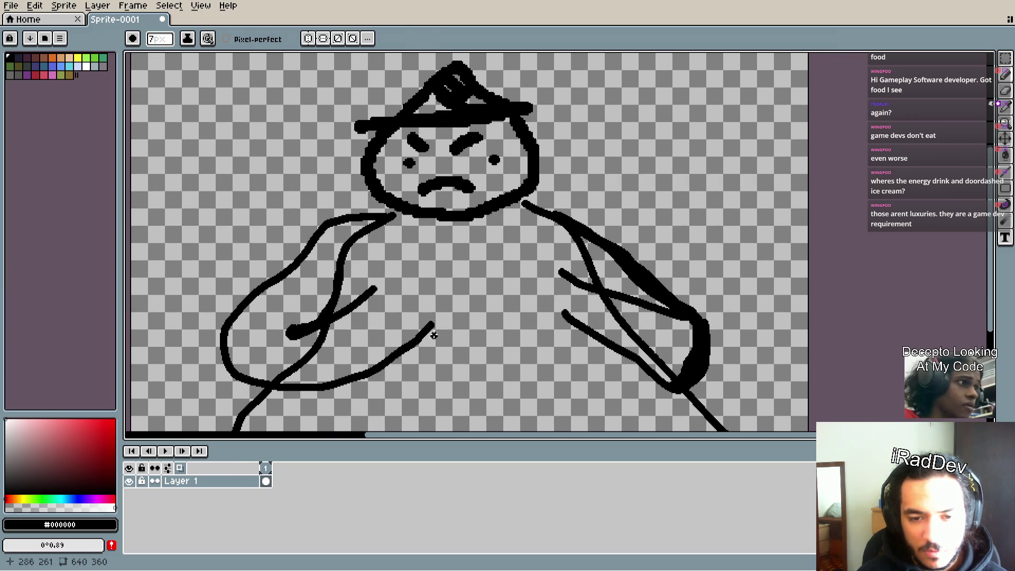
- Erase the upper left wing stroke and redraw it as a larger loop with a 9px pencil
key("e")
mouse_move(448, 310)
left_mouse_down()
mouse_move(331, 389)
mouse_move(338, 394)
mouse_move(292, 394)
mouse_move(263, 367)
mouse_move(258, 385)
mouse_move(230, 383)
mouse_move(225, 339)
mouse_move(233, 344)
mouse_move(272, 276)
mouse_move(337, 213)
mouse_move(350, 215)
left_mouse_up()
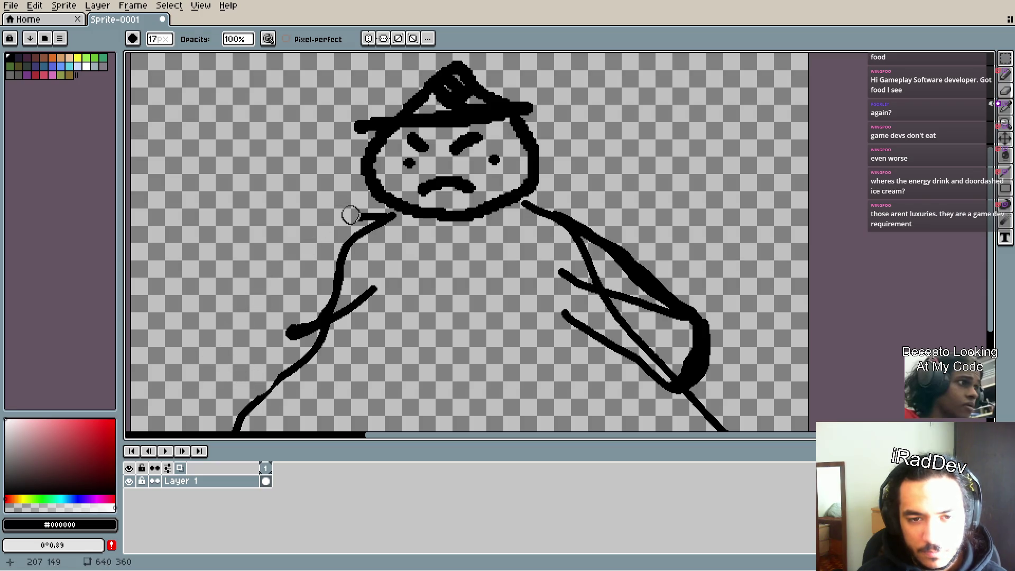
key("b")
key("plus")
key("plus")
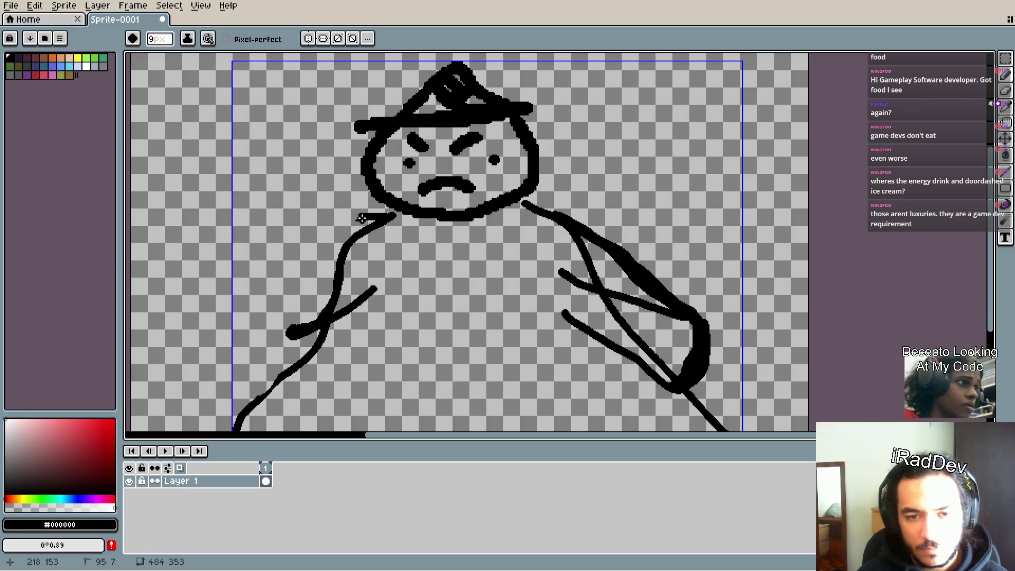
mouse_move(360, 216)
left_mouse_down()
mouse_move(324, 232)
mouse_move(259, 295)
mouse_move(254, 382)
mouse_move(391, 309)
left_mouse_up()
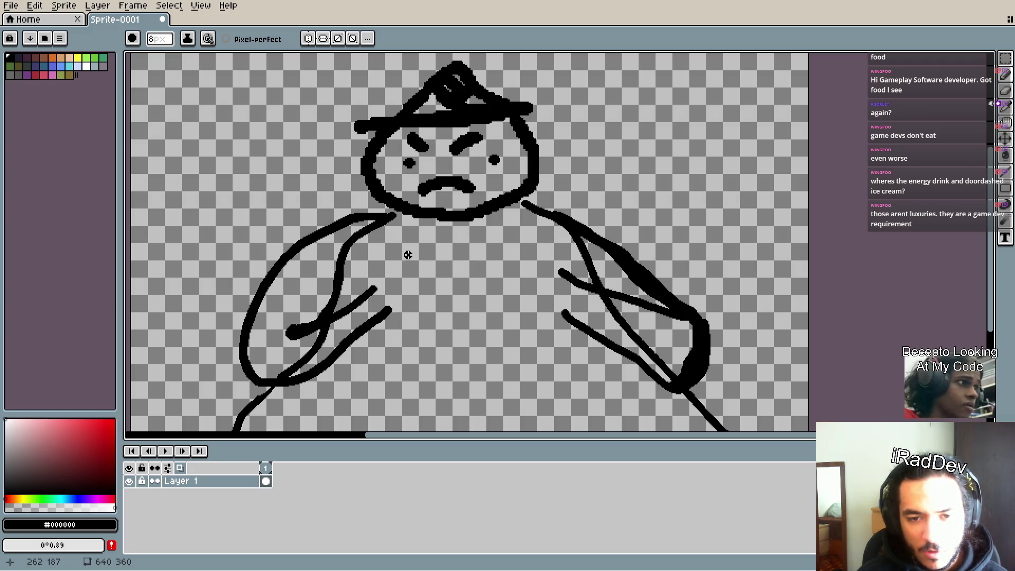
- Hand-letter SPACEMAN across the figure's chest, adding a dot to the lettering
mouse_move(408, 255)
left_mouse_down()
mouse_move(381, 288)
mouse_move(455, 270)
left_mouse_up()
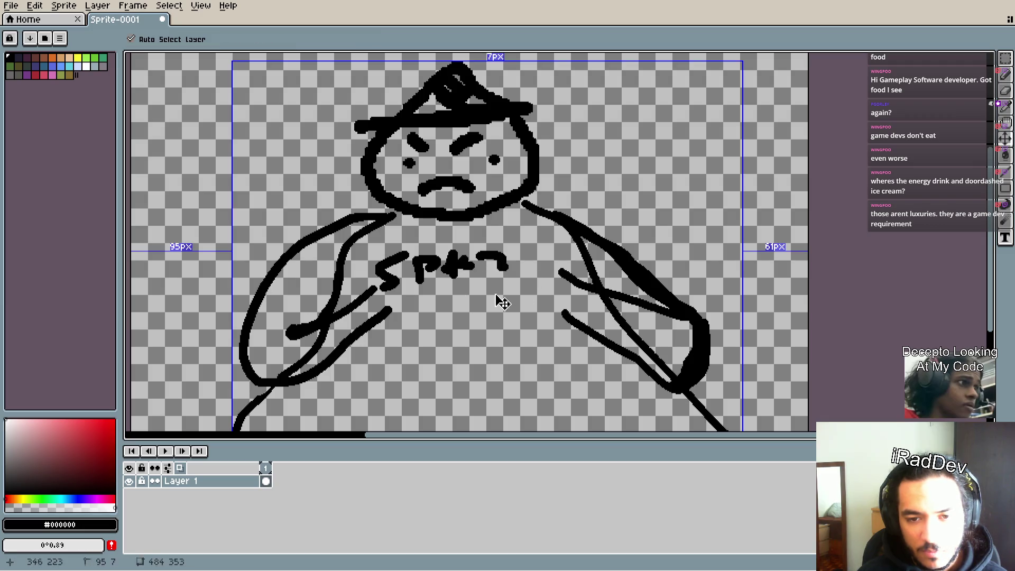
key("ctrl+z")
key("ctrl+z")
key("ctrl+z")
key("ctrl+y")
key("ctrl+y")
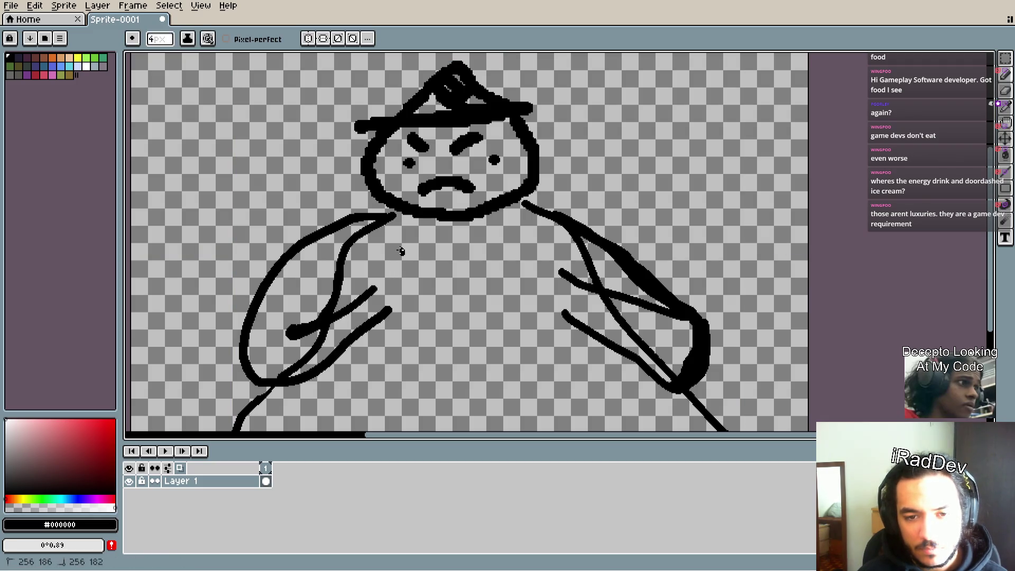
mouse_move(404, 252)
left_mouse_down()
mouse_move(386, 275)
mouse_move(476, 259)
mouse_move(491, 266)
mouse_move(503, 247)
mouse_move(529, 272)
mouse_move(561, 262)
mouse_move(547, 274)
left_mouse_up()
left_click(417, 252)
- Finish SPACEMAN, underline it as a banner, and draw two hands gripping its ends
left_click_drag(379, 289, 562, 281)
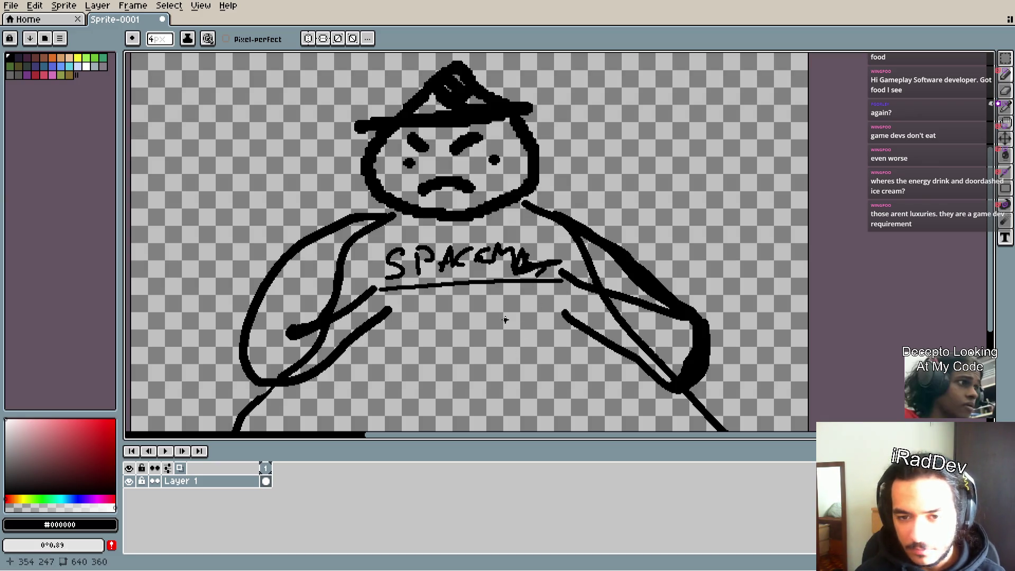
scroll(505, 320, "down", 2)
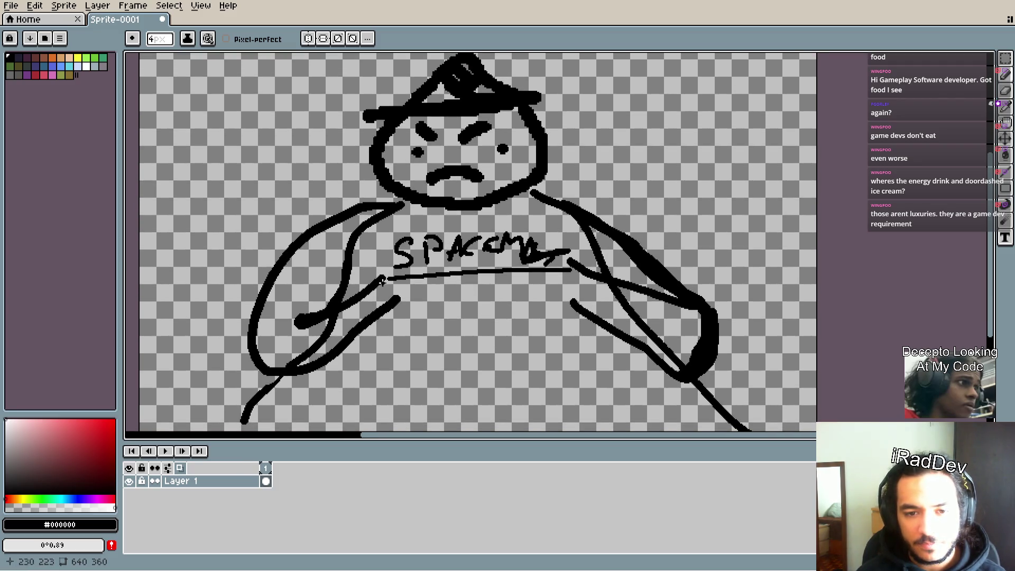
left_click_drag(377, 287, 400, 302)
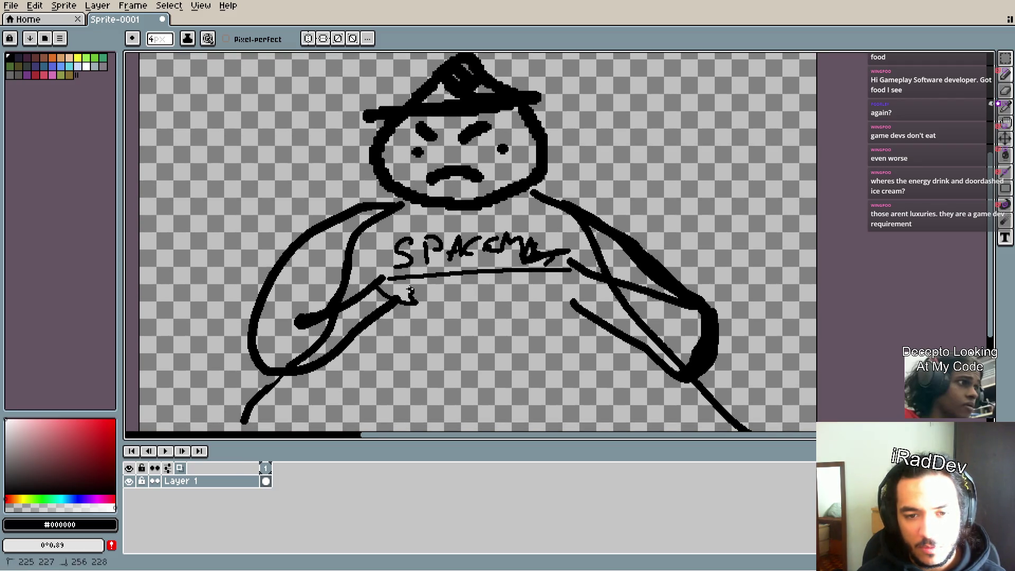
left_click_drag(553, 291, 576, 259)
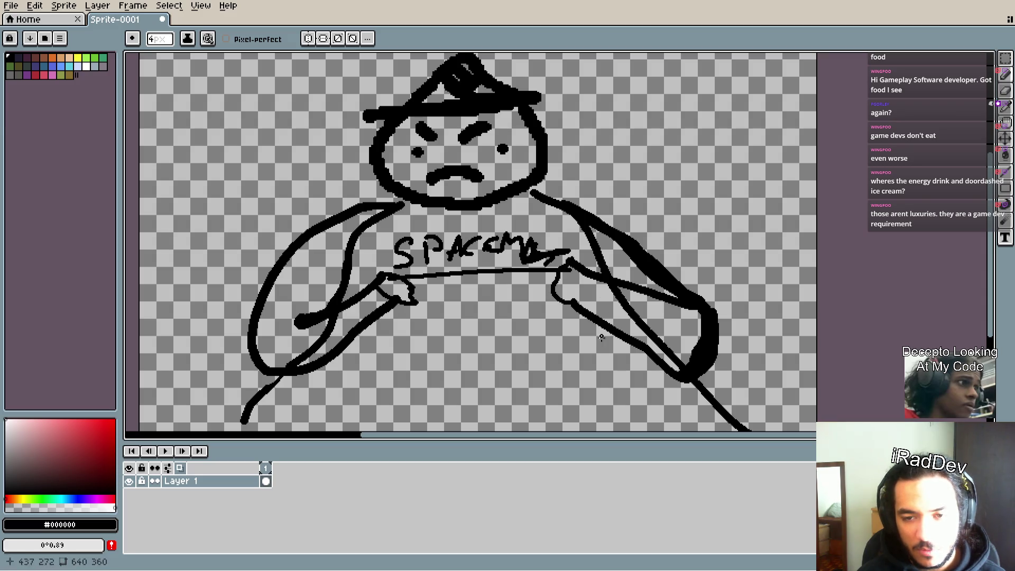
mouse_move(547, 353)
left_mouse_down()
mouse_move(534, 340)
mouse_move(533, 365)
mouse_move(525, 354)
mouse_move(546, 374)
mouse_move(544, 338)
left_mouse_up()
- Add a line from the chin down the banner's side and recentre the drawing
mouse_move(406, 214)
left_mouse_down()
mouse_move(402, 362)
mouse_move(560, 341)
mouse_move(547, 232)
mouse_move(555, 209)
mouse_move(523, 192)
mouse_move(442, 194)
left_mouse_up()
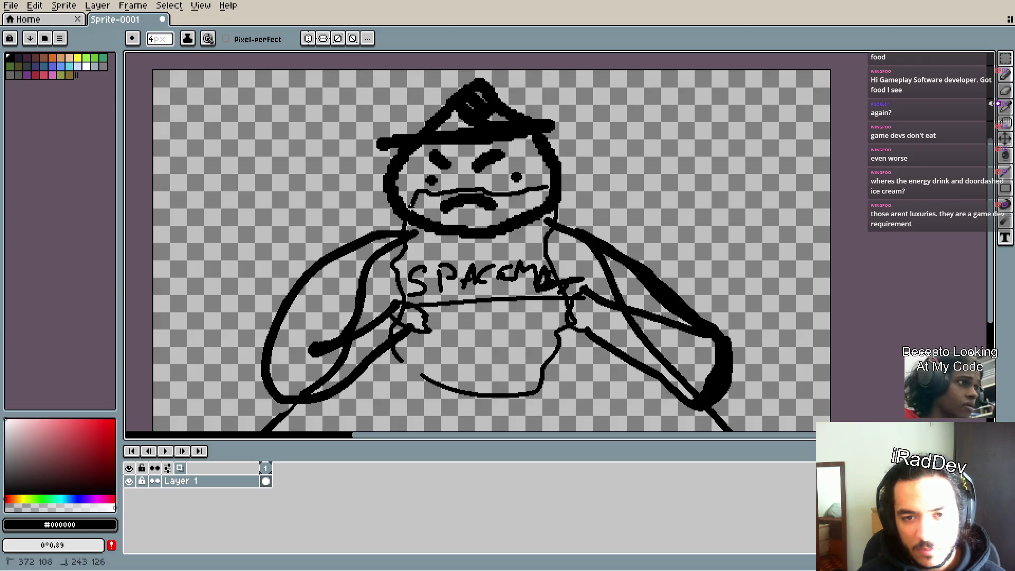
scroll(523, 279, "down", 2)
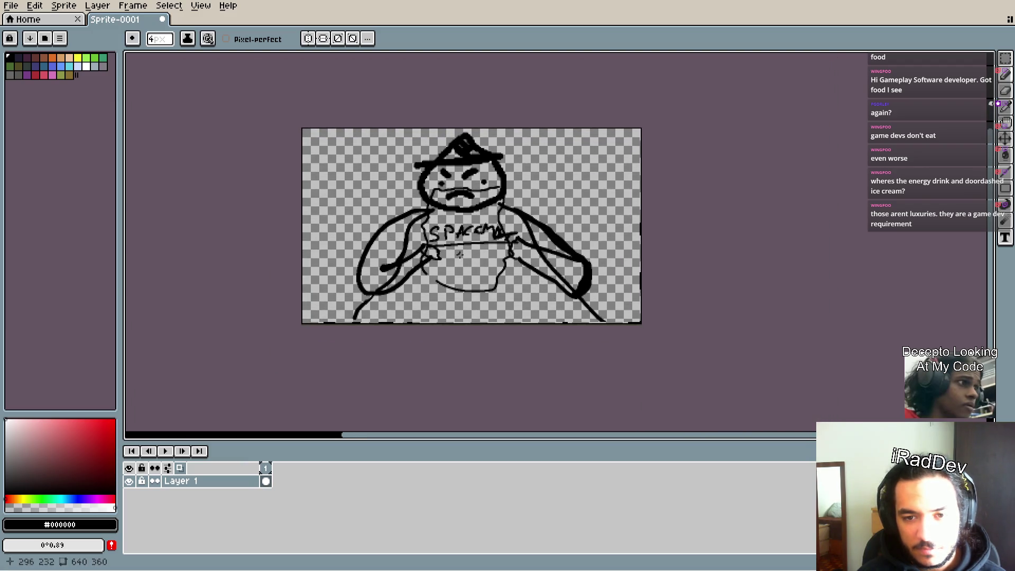
scroll(476, 332, "up", 2)
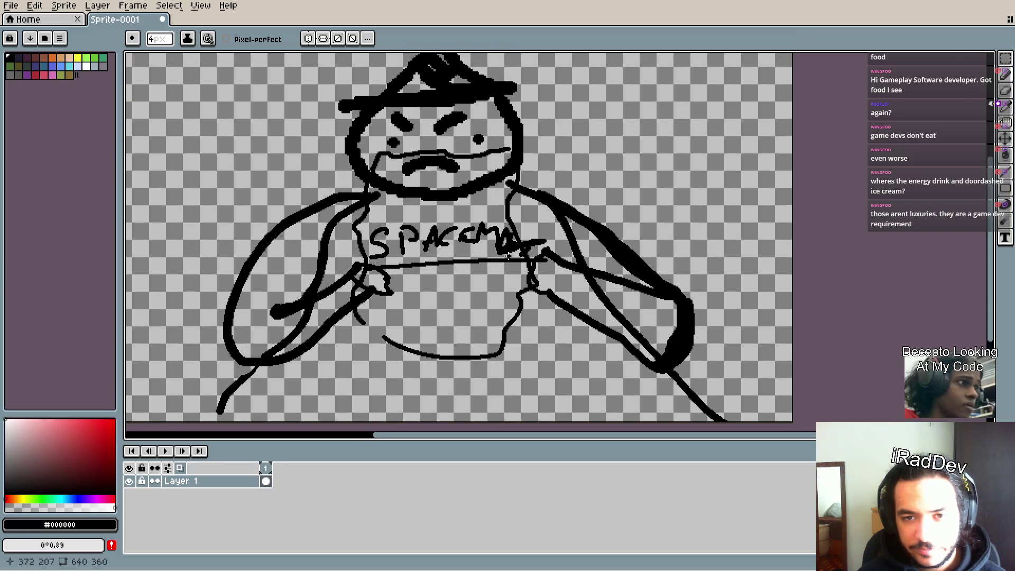
scroll(512, 333, "up", 1)
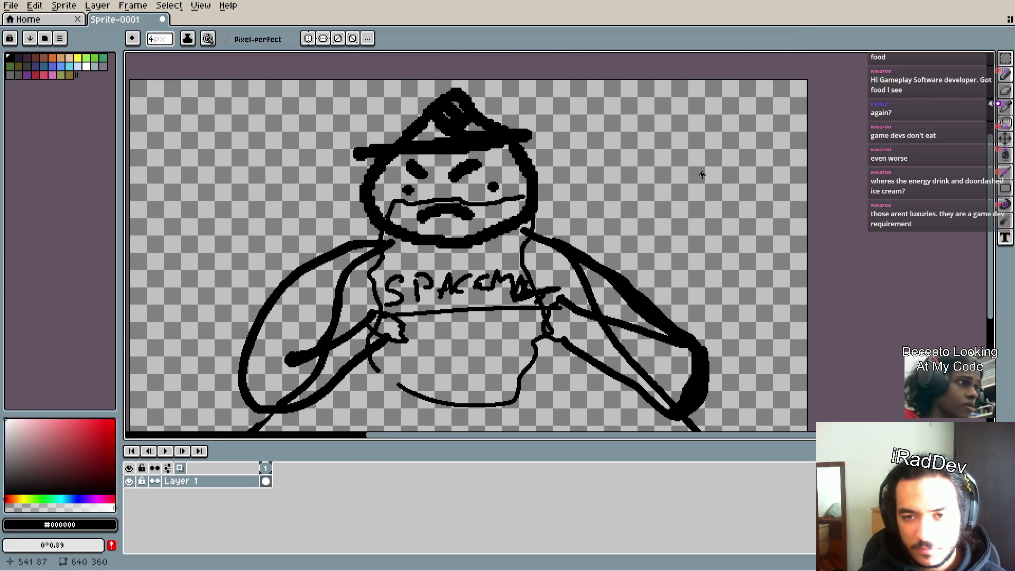
left_click_drag(633, 196, 689, 166)
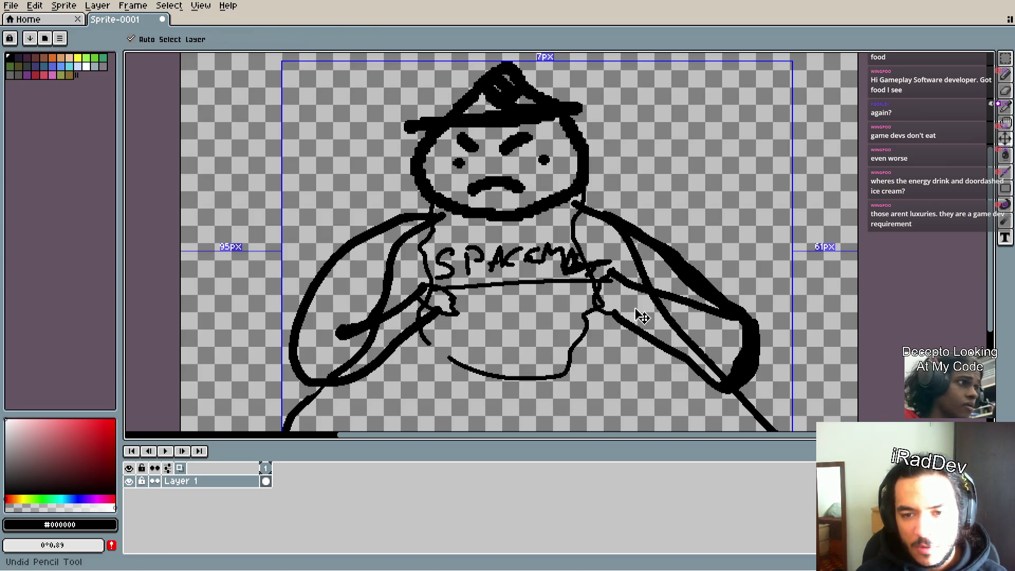
- Undo the mouth, hands, belly, lettering and wing strokes, then open Banner.png
key("ctrl+z")
key("ctrl+z")
key("ctrl+z")
key("ctrl+z")
key("ctrl+z")
key("ctrl+z")
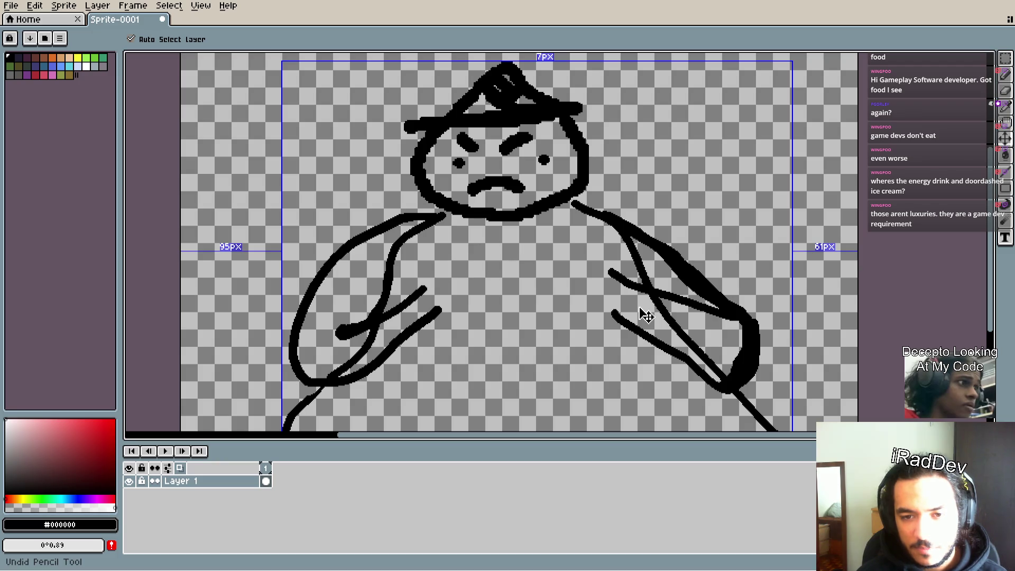
key("ctrl+z")
key("ctrl+z")
key("ctrl+z")
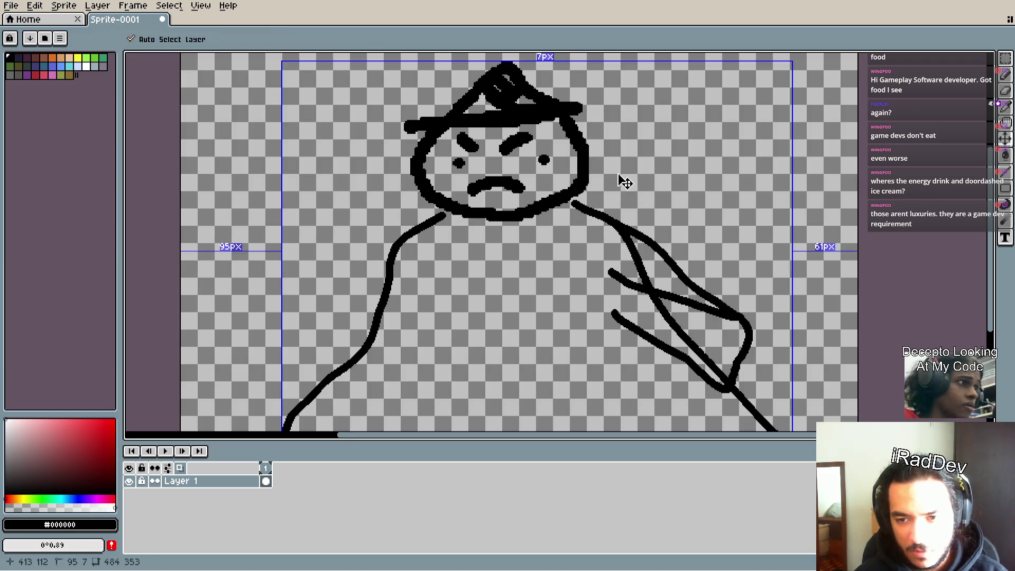
key("ctrl+z")
key("ctrl+z")
scroll(647, 273, "down", 1)
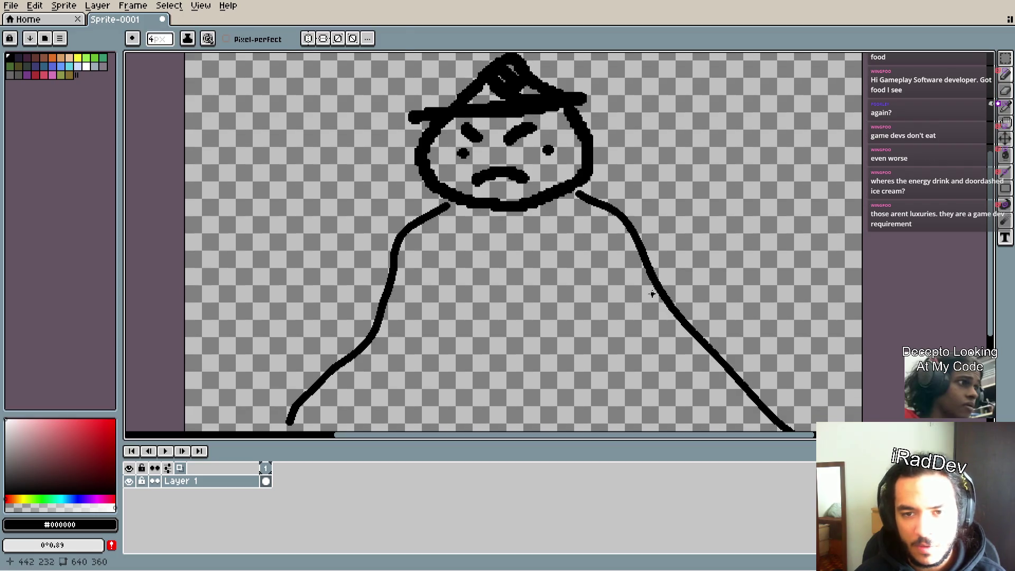
key("alt")
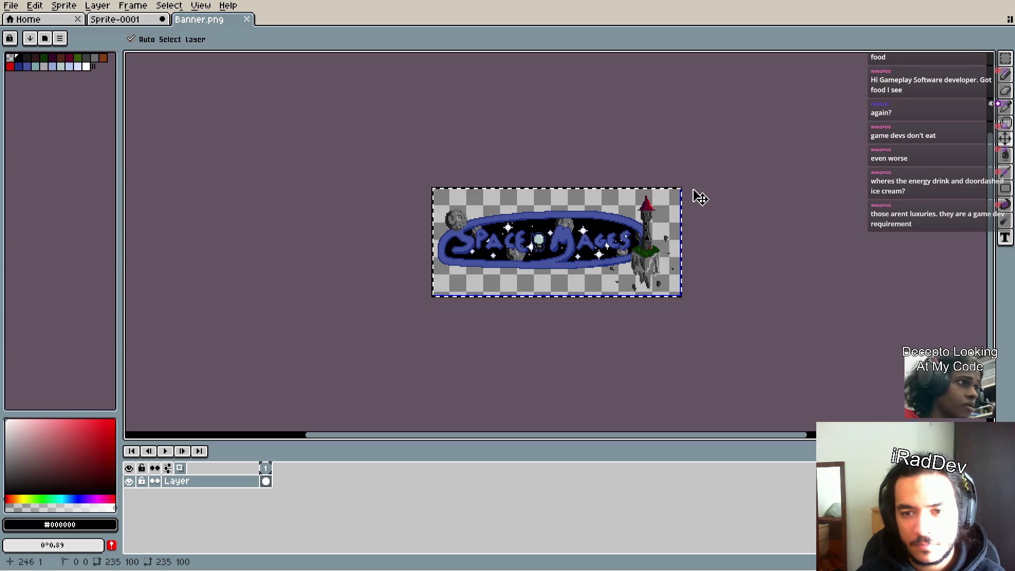
- Copy the Space Mages banner from Banner.png, close it, and paste it across the figure's chest
key("ctrl+c")
key("ctrl+w")
key("ctrl+v")
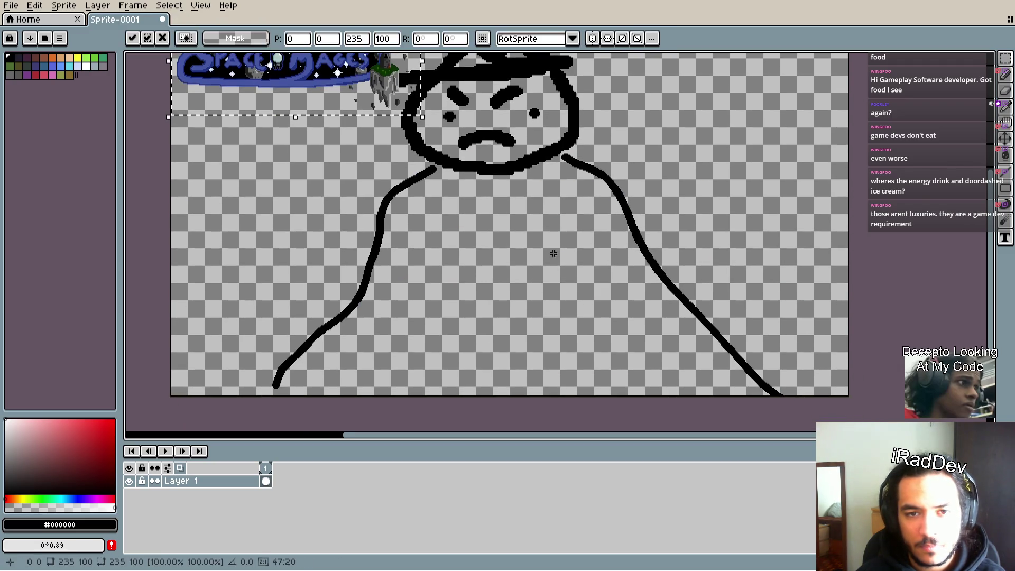
mouse_move(553, 253)
left_mouse_down()
mouse_move(481, 272)
mouse_move(502, 256)
left_mouse_up()
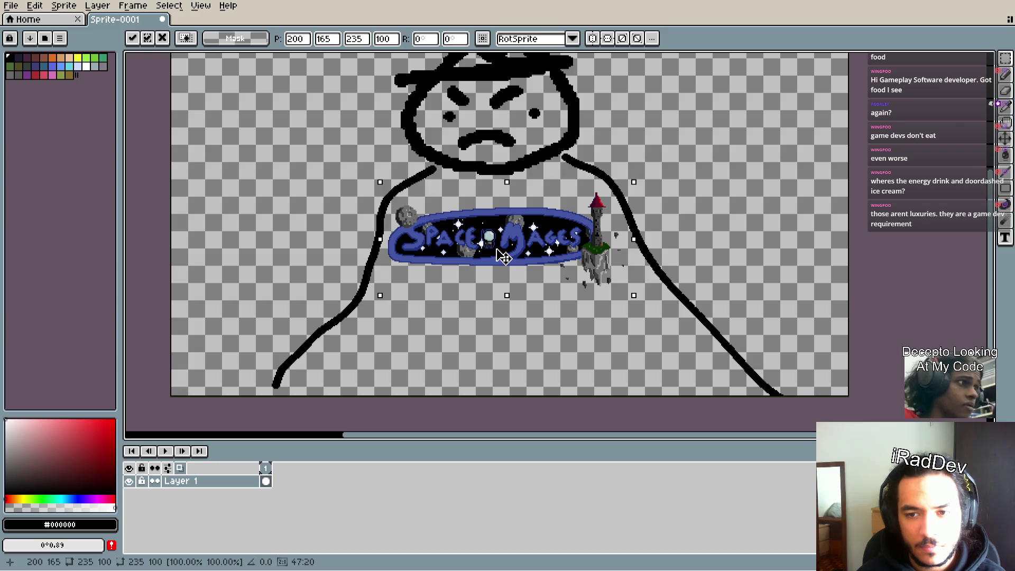
left_click(795, 257)
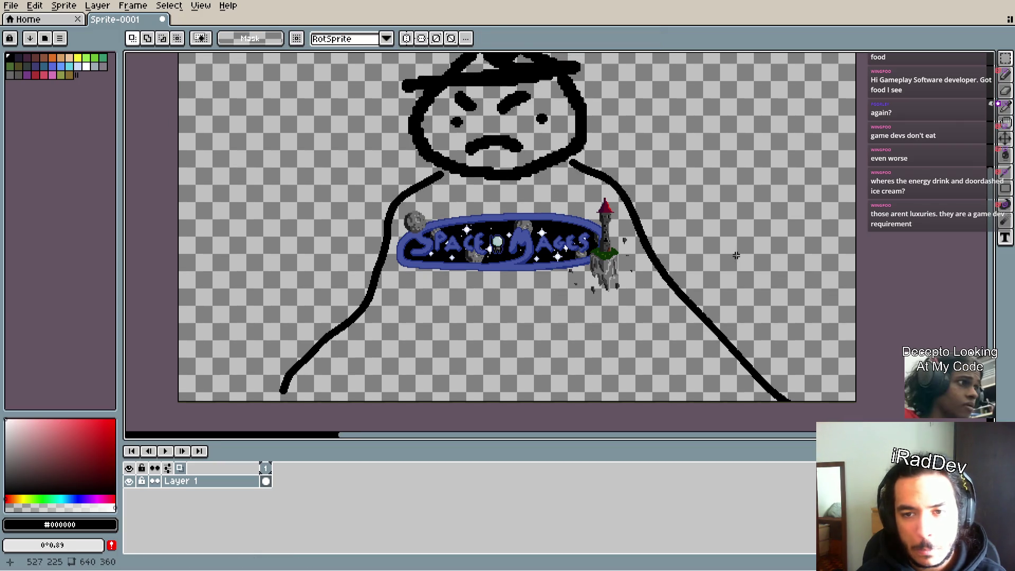
scroll(720, 265, "up", 2)
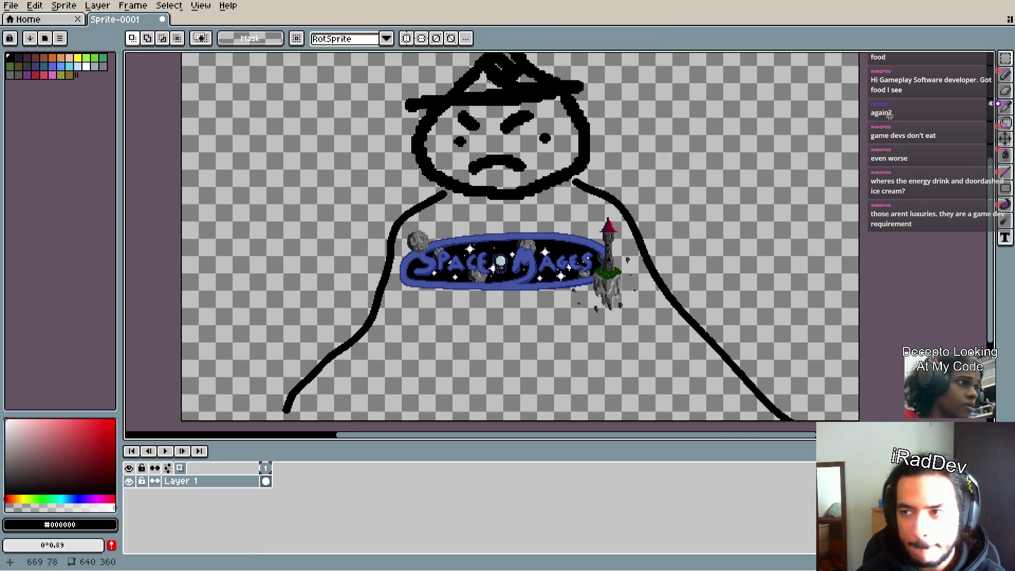
- Try sketching a thick arm loop from the right shoulder with the pencil, undoing the strokes
left_click(1005, 75)
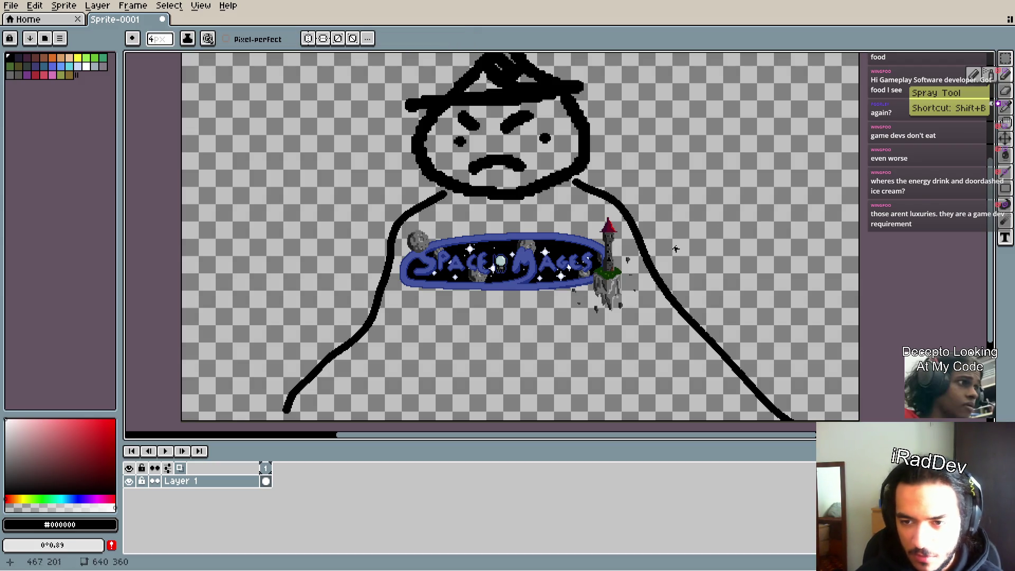
mouse_move(609, 195)
left_mouse_down()
mouse_move(700, 172)
mouse_move(825, 165)
mouse_move(763, 242)
mouse_move(689, 253)
left_mouse_up()
key("ctrl+z")
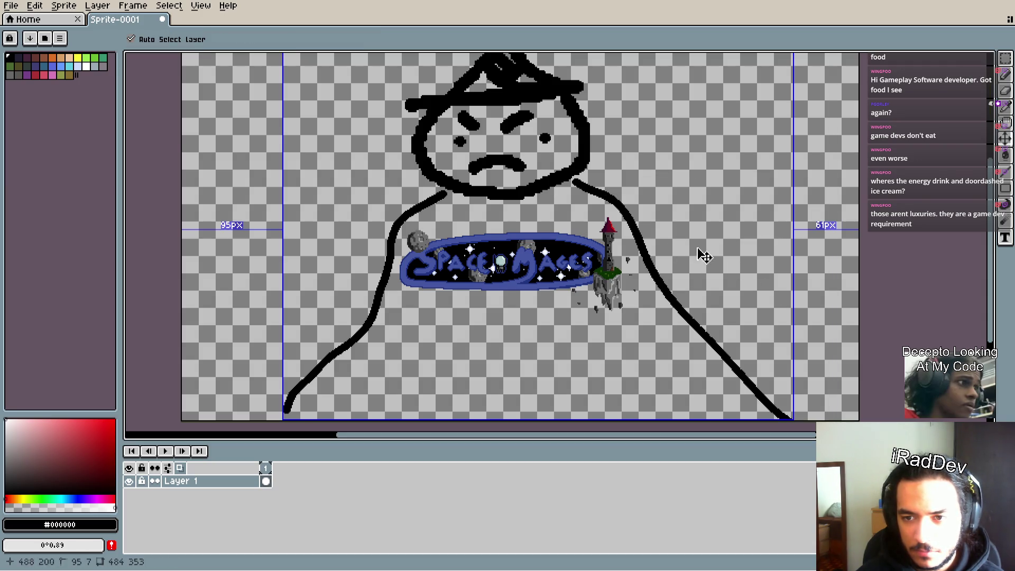
mouse_move(613, 195)
left_mouse_down()
mouse_move(762, 155)
mouse_move(809, 159)
mouse_move(827, 200)
mouse_move(701, 249)
mouse_move(631, 249)
mouse_move(629, 283)
mouse_move(641, 299)
mouse_move(657, 262)
mouse_move(708, 286)
mouse_move(830, 239)
mouse_move(809, 140)
mouse_move(668, 153)
mouse_move(608, 187)
mouse_move(804, 164)
mouse_move(702, 249)
mouse_move(663, 252)
left_mouse_up()
key("ctrl+z")
key("ctrl+z")
- Try several arm loops and curves from the right shoulder, then undo them
mouse_move(611, 195)
left_mouse_down()
mouse_move(682, 174)
mouse_move(814, 249)
mouse_move(671, 281)
left_mouse_up()
mouse_move(638, 231)
left_mouse_down()
mouse_move(658, 221)
mouse_move(791, 214)
mouse_move(698, 259)
mouse_move(716, 268)
left_mouse_up()
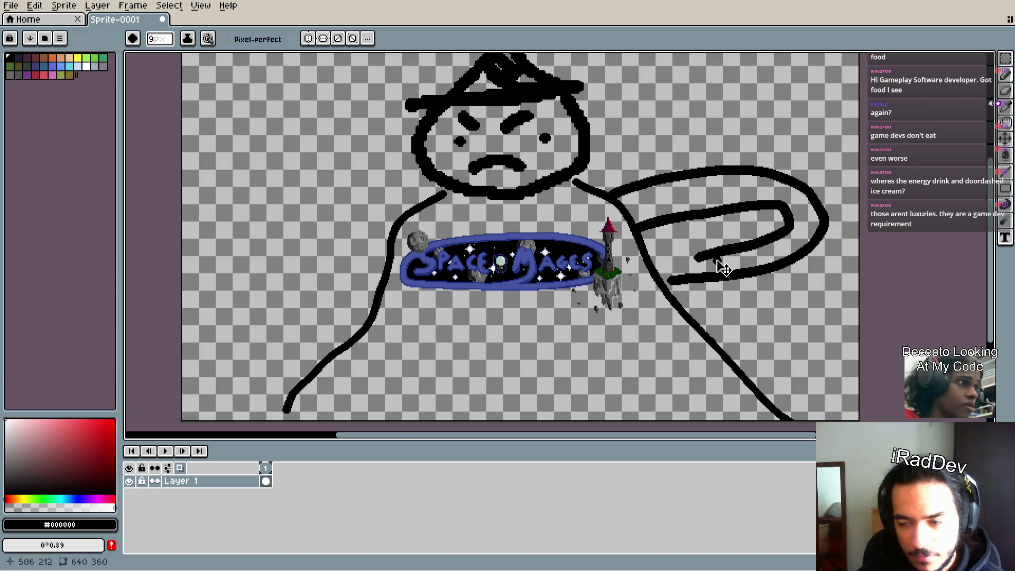
key("ctrl+z")
key("ctrl+z")
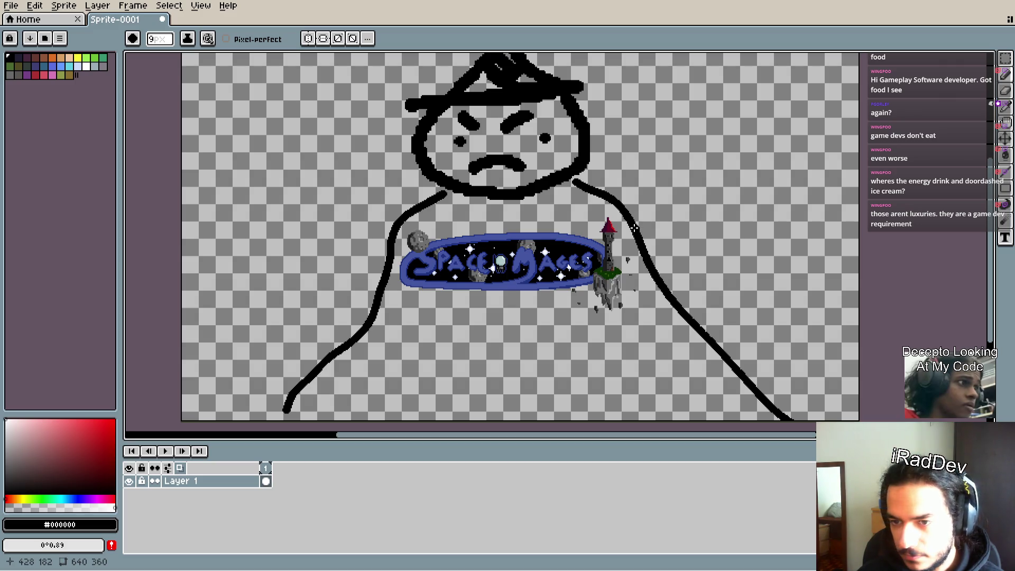
mouse_move(633, 227)
left_mouse_down()
mouse_move(720, 199)
mouse_move(779, 201)
mouse_move(775, 231)
left_mouse_up()
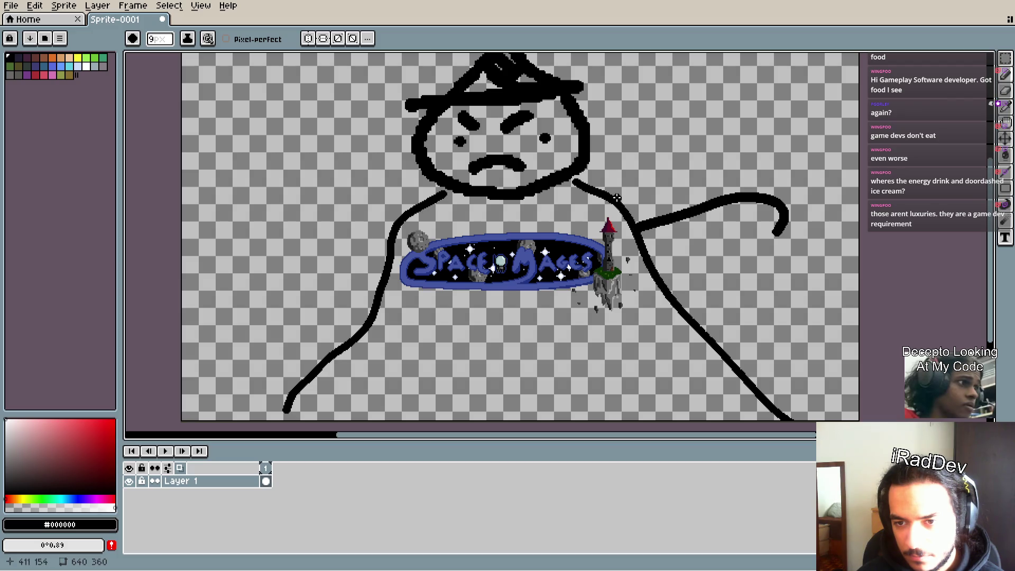
mouse_move(612, 194)
left_mouse_down()
mouse_move(677, 168)
mouse_move(798, 161)
mouse_move(812, 189)
mouse_move(778, 235)
mouse_move(821, 189)
mouse_move(792, 264)
mouse_move(710, 299)
left_mouse_up()
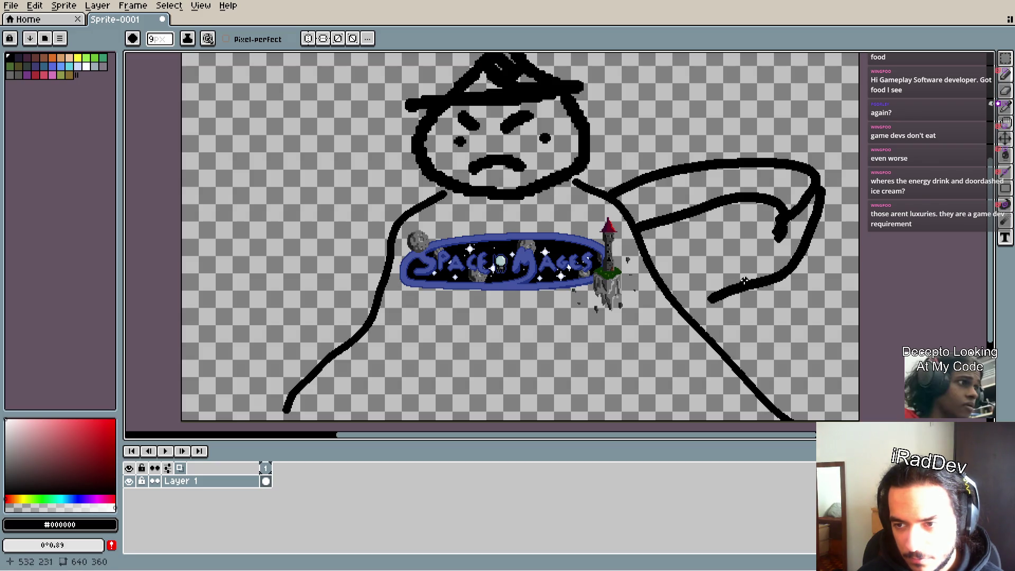
key("ctrl+z")
key("ctrl+z")
key("ctrl+z")
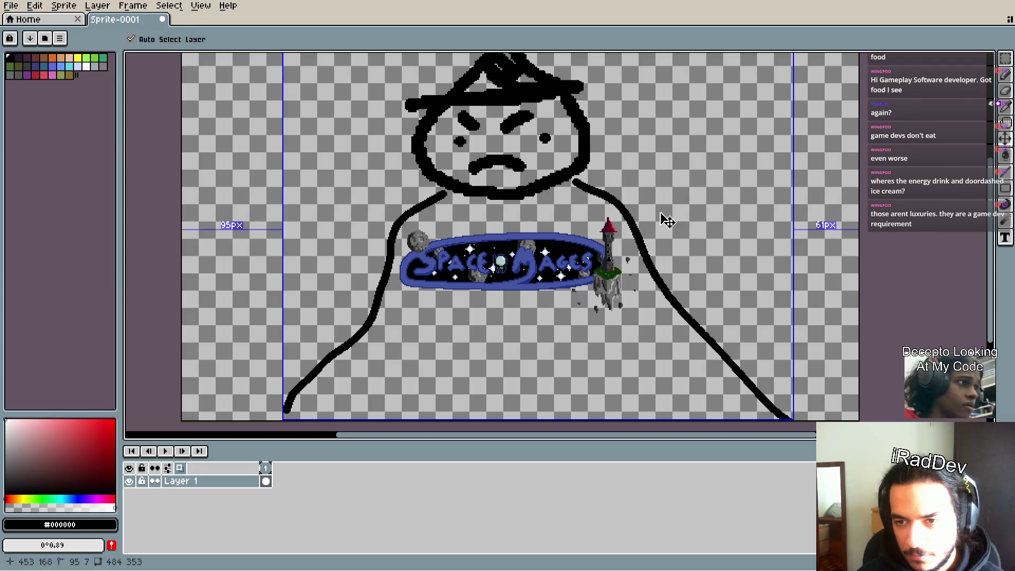
- Draw the right wing's outer outline, inner line and tip line, darkening the join at the body
mouse_move(616, 198)
left_mouse_down()
mouse_move(793, 164)
mouse_move(777, 258)
mouse_move(681, 283)
left_mouse_up()
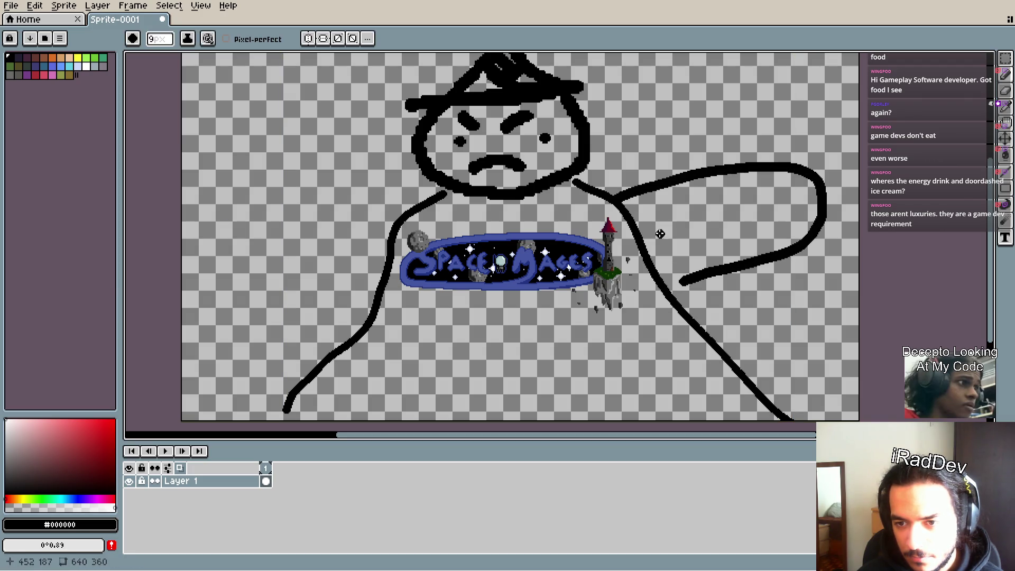
mouse_move(638, 225)
left_mouse_down()
mouse_move(785, 192)
mouse_move(762, 225)
mouse_move(728, 245)
left_mouse_up()
key("ctrl+z")
key("ctrl+z")
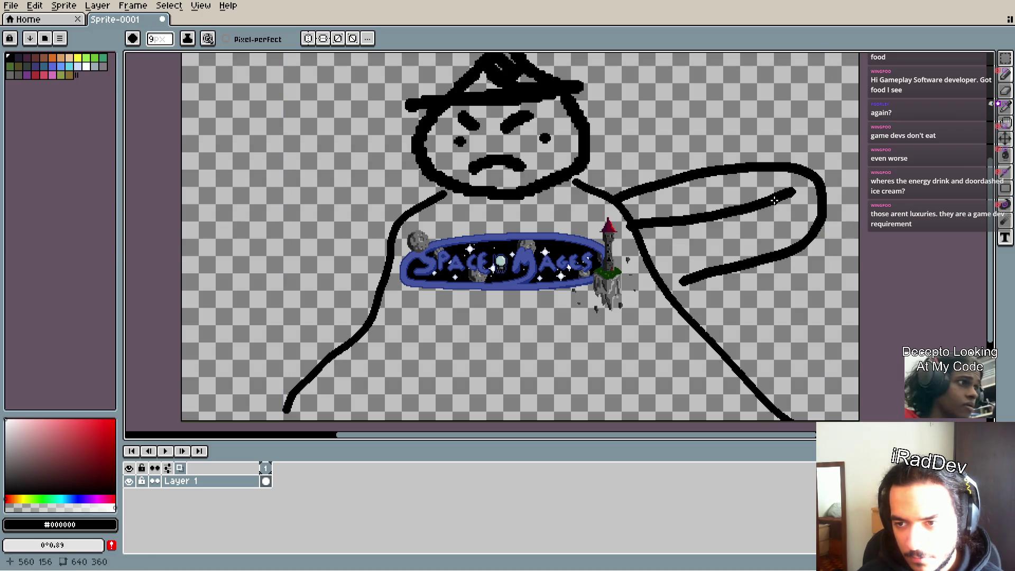
mouse_move(784, 196)
left_mouse_down()
mouse_move(745, 226)
mouse_move(674, 251)
left_mouse_up()
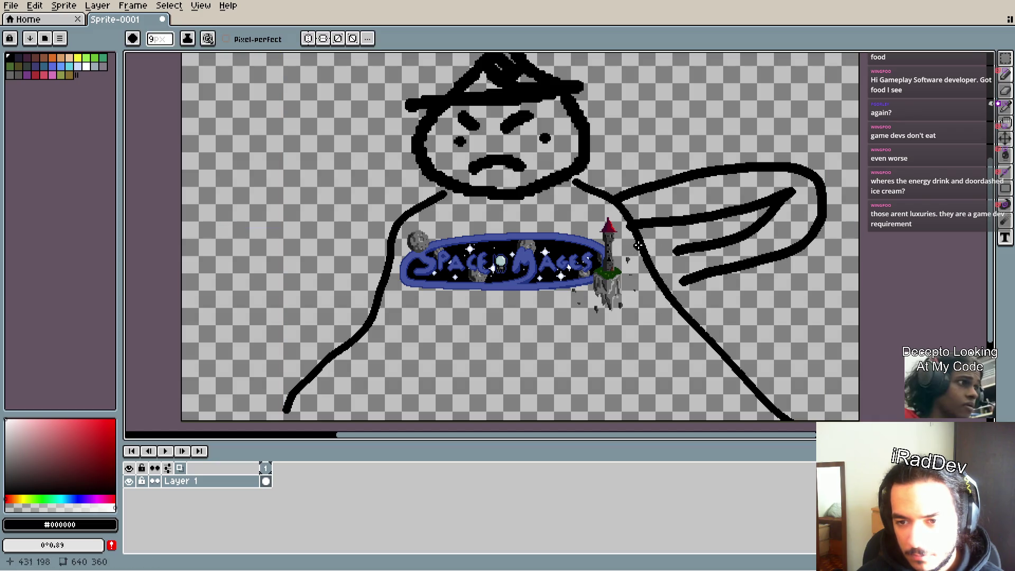
left_click_drag(628, 241, 678, 253)
mouse_move(632, 255)
left_mouse_down()
mouse_move(682, 259)
mouse_move(642, 278)
mouse_move(651, 295)
mouse_move(639, 301)
mouse_move(675, 272)
mouse_move(649, 247)
mouse_move(682, 279)
left_mouse_up()
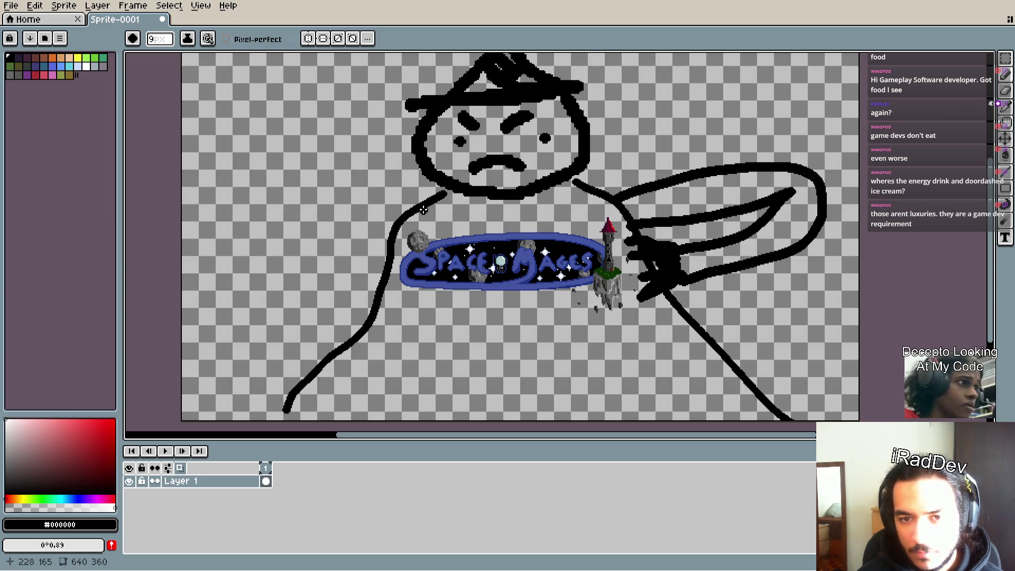
- Draw the left wing outline from the body with an inner loop, redoing the first attempt
mouse_move(423, 209)
left_mouse_down()
mouse_move(333, 170)
mouse_move(320, 234)
mouse_move(360, 237)
left_mouse_up()
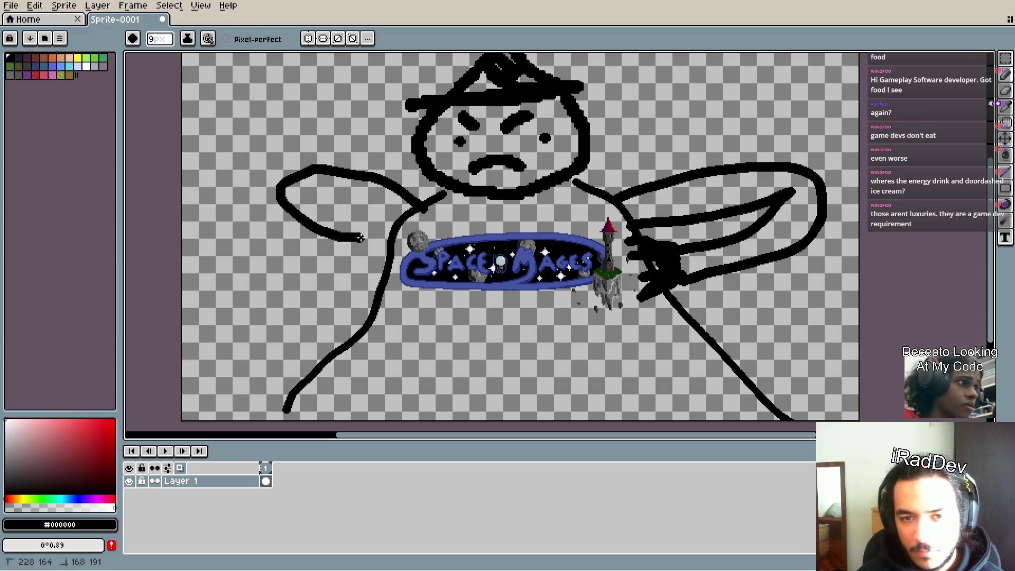
key("ctrl+z")
key("v")
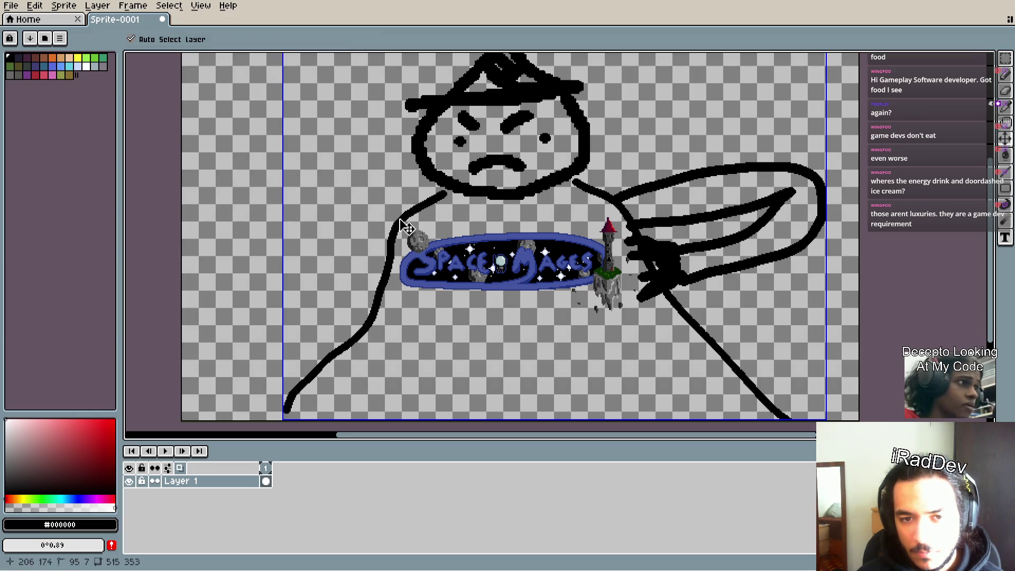
key("b")
mouse_move(443, 195)
left_mouse_down()
mouse_move(302, 223)
mouse_move(356, 260)
left_mouse_up()
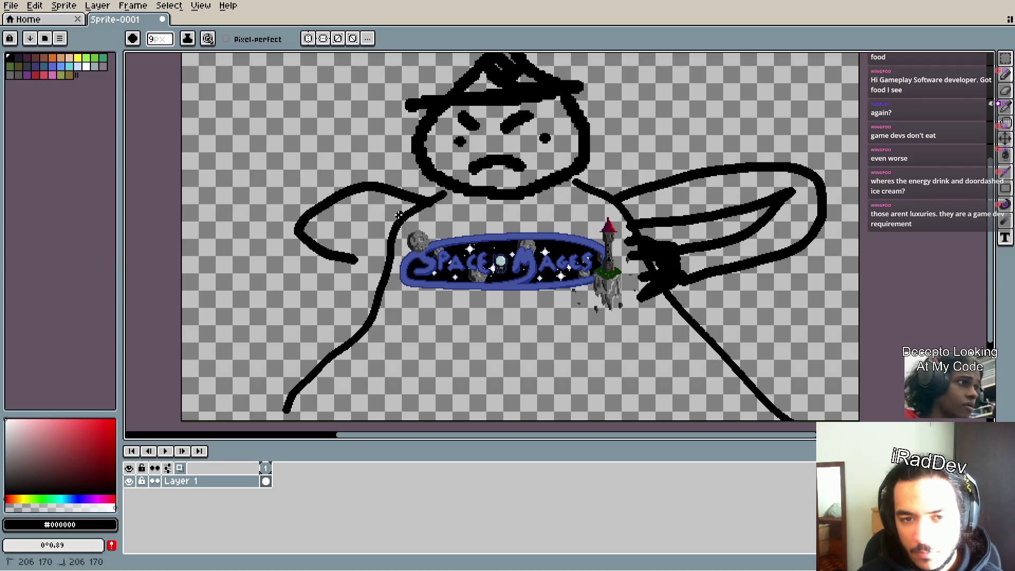
mouse_move(399, 214)
left_mouse_down()
mouse_move(323, 228)
mouse_move(380, 244)
mouse_move(395, 238)
mouse_move(376, 255)
mouse_move(391, 273)
mouse_move(346, 258)
mouse_move(366, 264)
mouse_move(329, 240)
mouse_move(404, 202)
mouse_move(365, 192)
left_mouse_up()
scroll(540, 296, "down", 3)
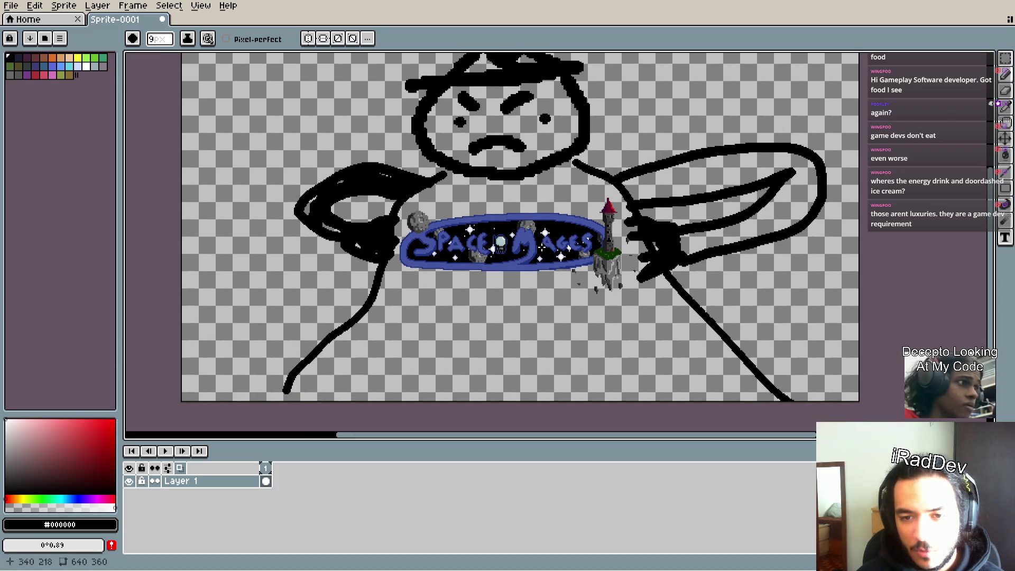
scroll(540, 297, "up", 3)
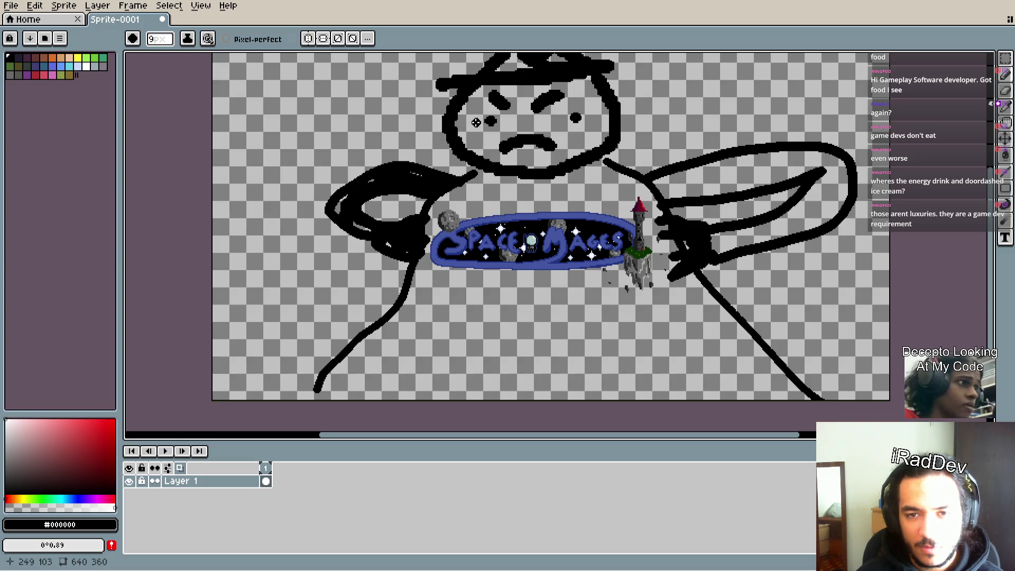
- Draw a wide mouth line across the face and a round body outline below the banner
mouse_move(458, 136)
left_mouse_down()
mouse_move(602, 138)
mouse_move(634, 194)
mouse_move(624, 217)
left_mouse_up()
mouse_move(624, 276)
left_mouse_down()
mouse_move(600, 367)
mouse_move(489, 377)
mouse_move(427, 285)
mouse_move(446, 139)
left_mouse_up()
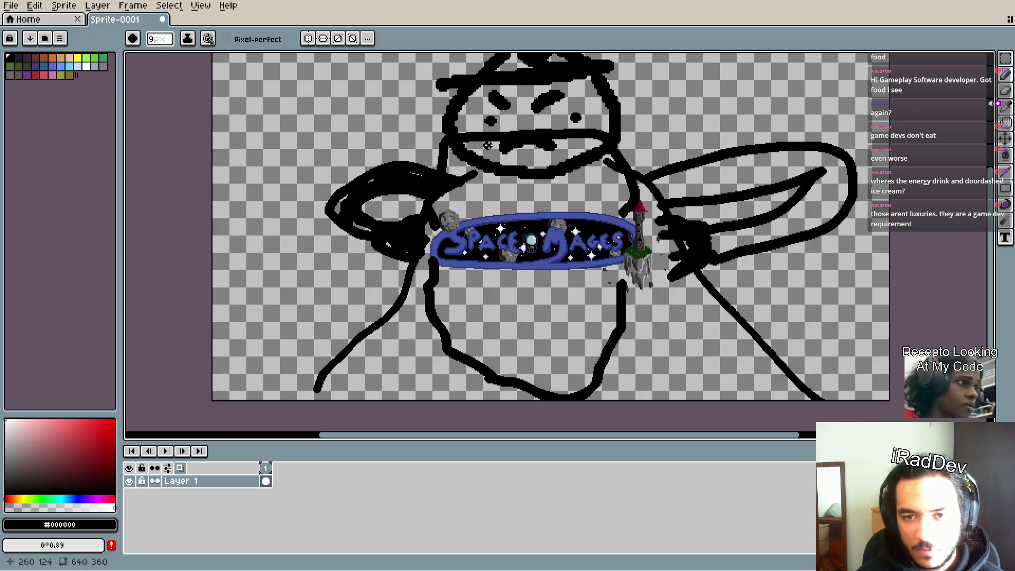
scroll(487, 145, "down", 1)
scroll(473, 208, "up", 3)
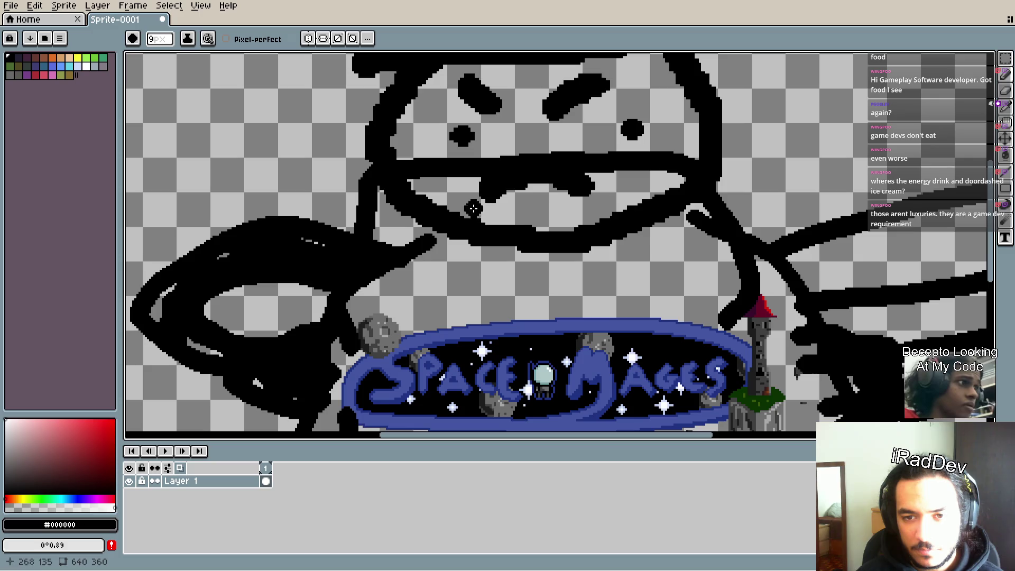
- Add teeth and an inner mouth line, zooming in around the face
mouse_move(444, 186)
left_mouse_down()
mouse_move(485, 217)
mouse_move(615, 176)
left_mouse_up()
scroll(637, 258, "down", 2)
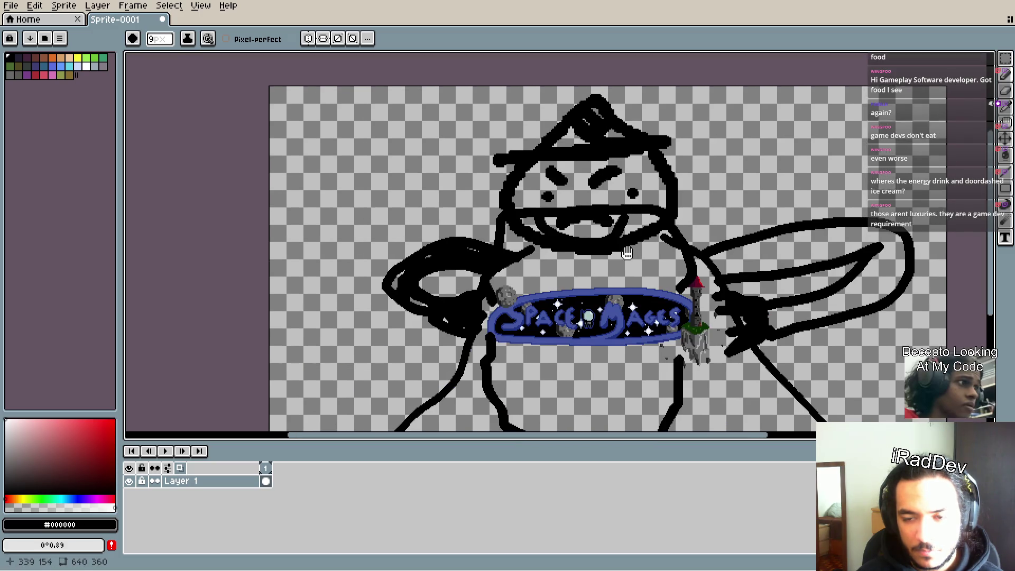
left_click_drag(626, 252, 621, 251)
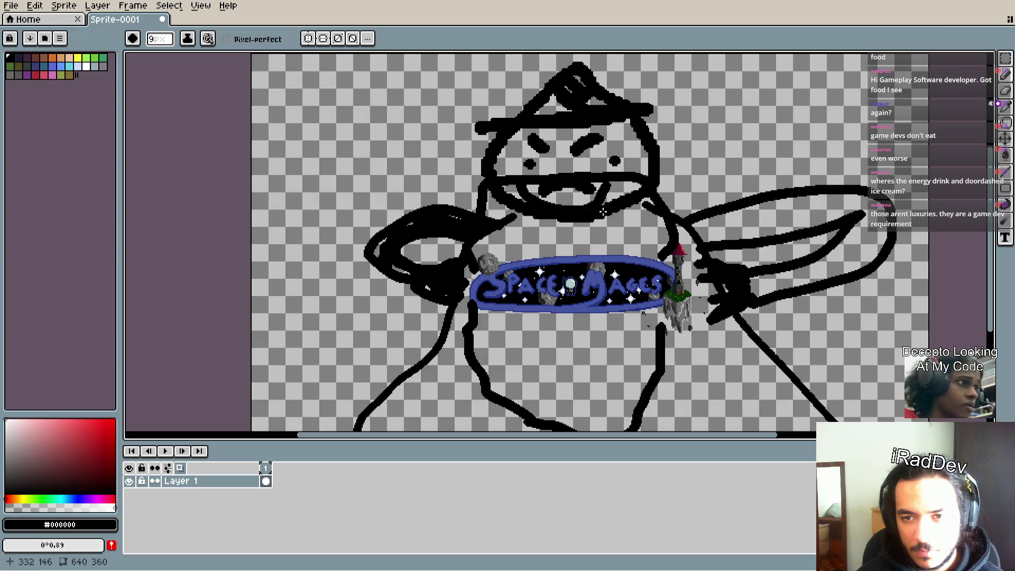
scroll(600, 211, "down", 2)
scroll(596, 213, "up", 2)
scroll(596, 213, "down", 1)
scroll(608, 216, "up", 1)
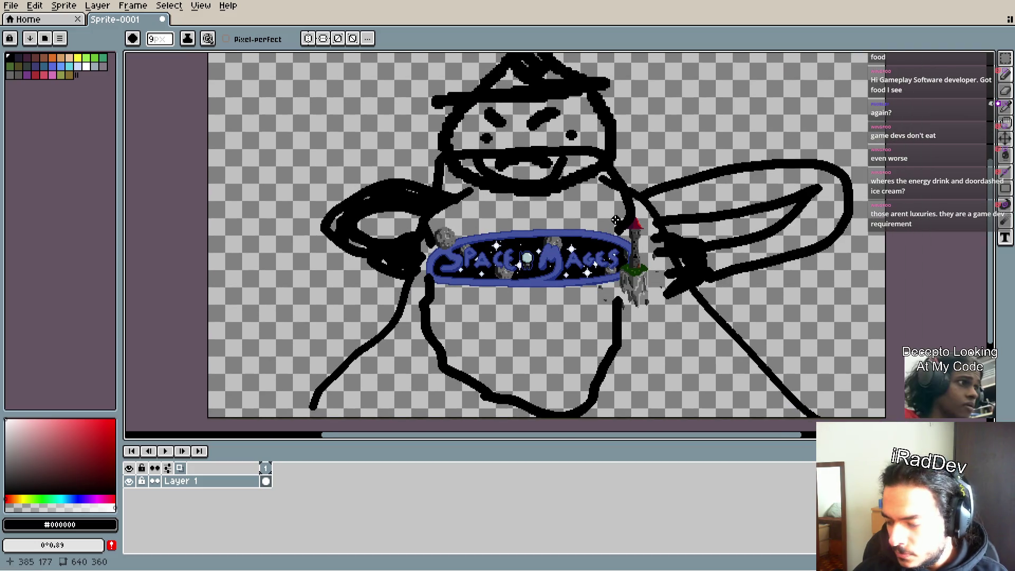
scroll(608, 214, "down", 1)
scroll(603, 197, "up", 1)
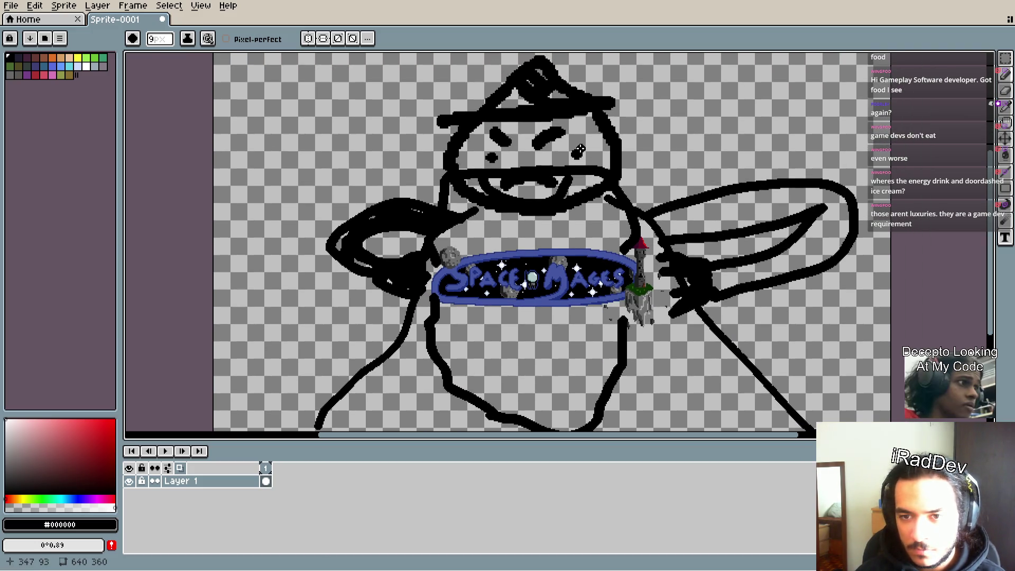
scroll(638, 229, "down", 4)
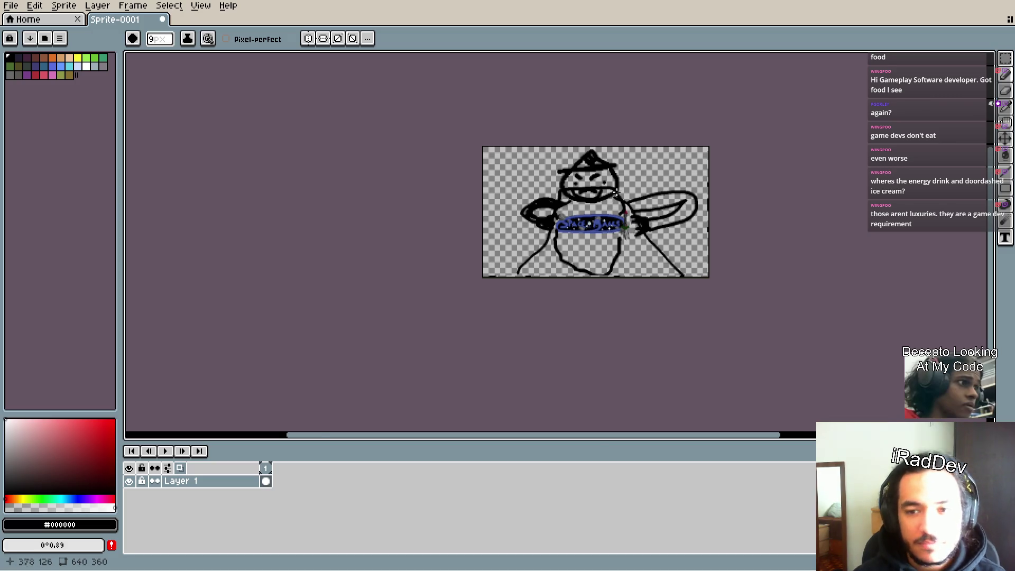
- Bring the whole figure back into view, save it as background.aseprite, and return to Godot
scroll(638, 229, "up", 2)
mouse_move(599, 204)
left_mouse_down()
mouse_move(588, 154)
mouse_move(588, 179)
mouse_move(622, 191)
left_mouse_up()
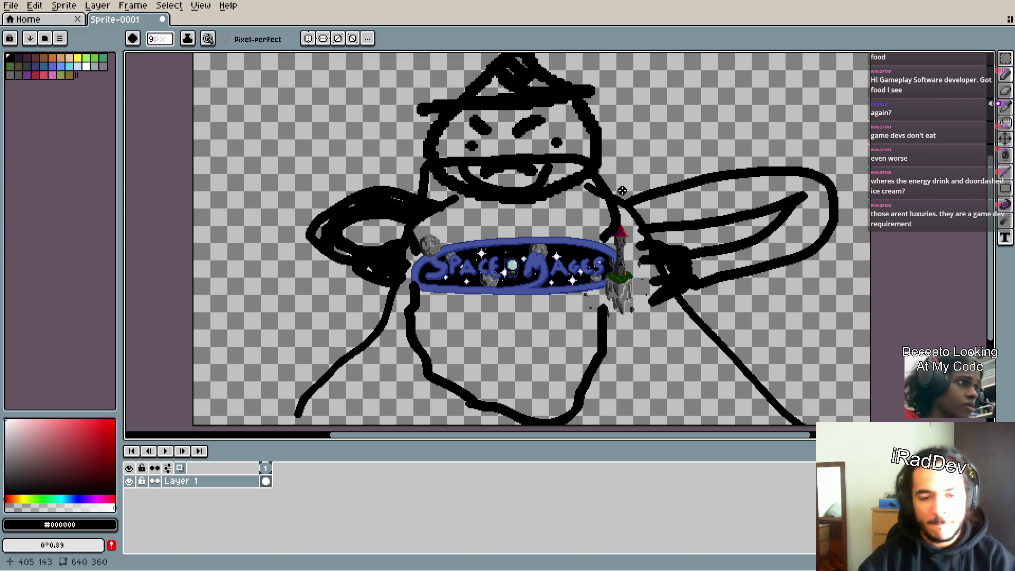
key("v")
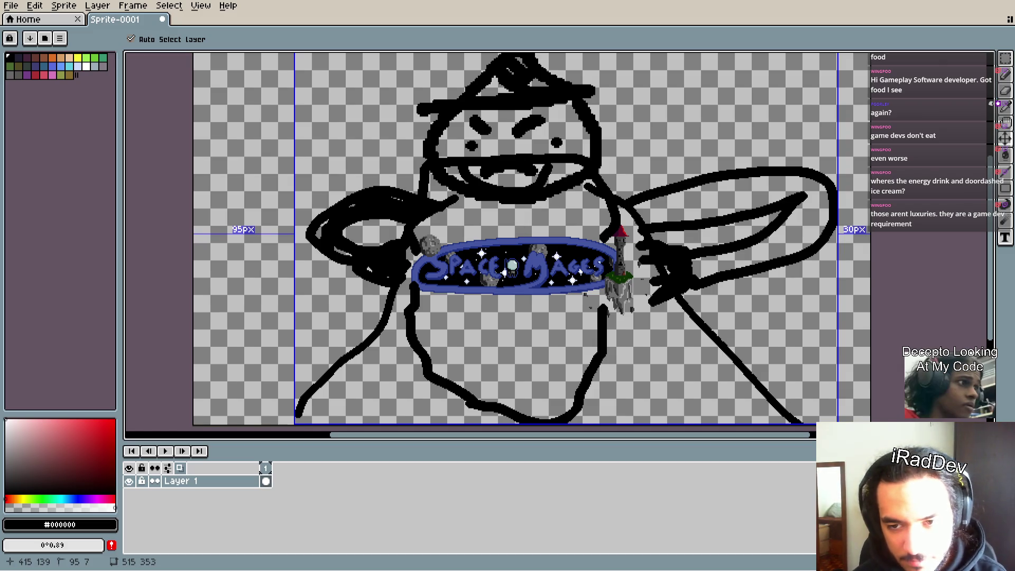
key("ctrl+s")
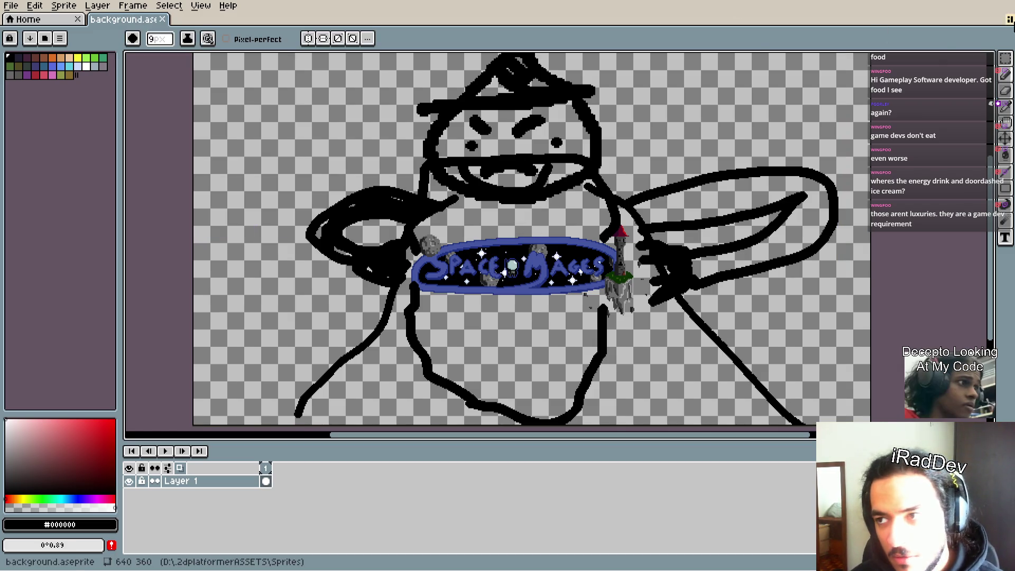
key("alt+Tab")
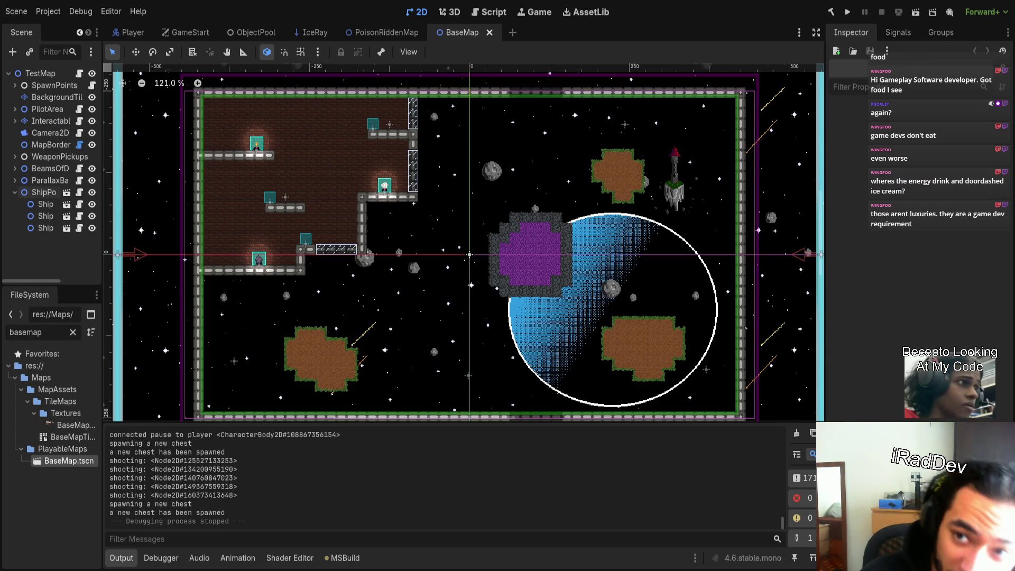